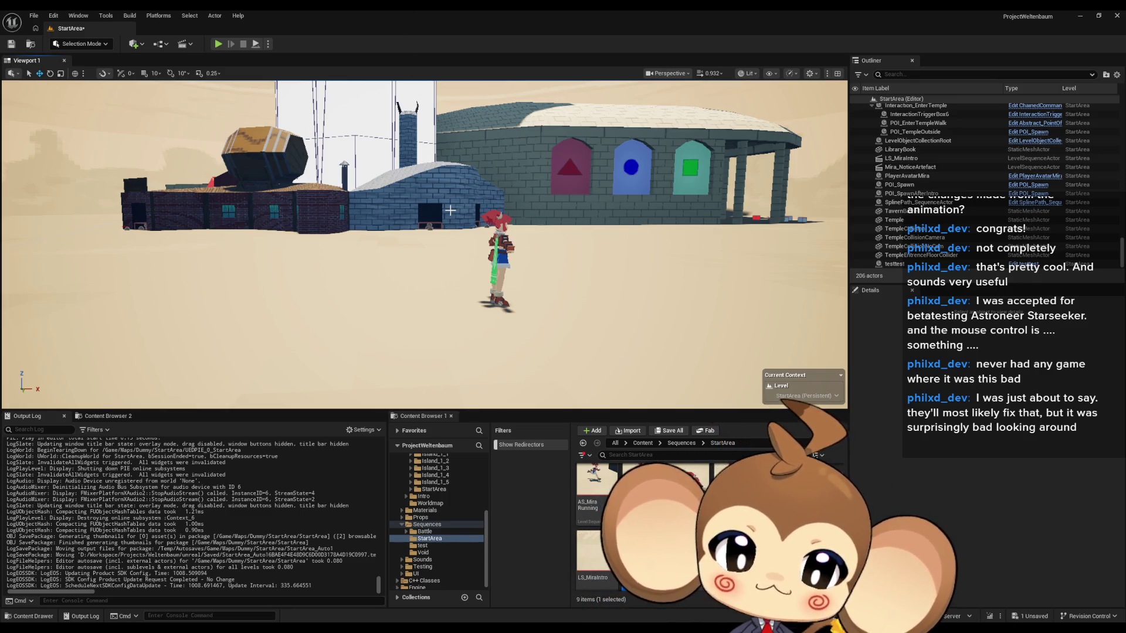
# - Delete the PlayerAvatarMira actor from StartArea, confirming past the testtest reference warning
pyautogui.moveTo(482, 237); pyautogui.dragTo(463, 226)
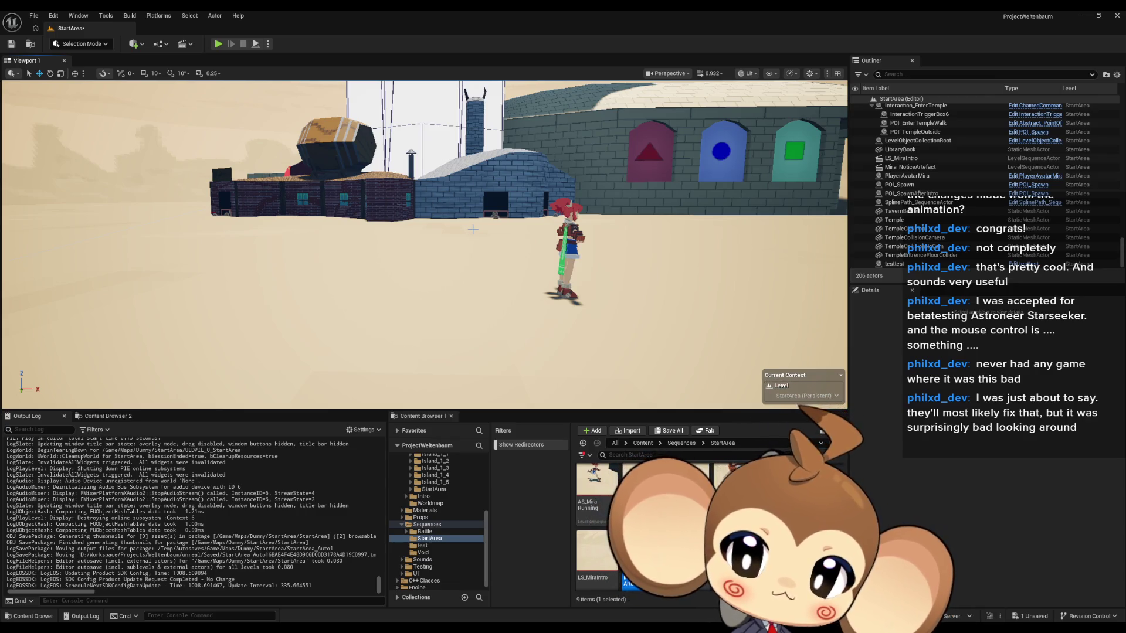
pyautogui.click(572, 242)
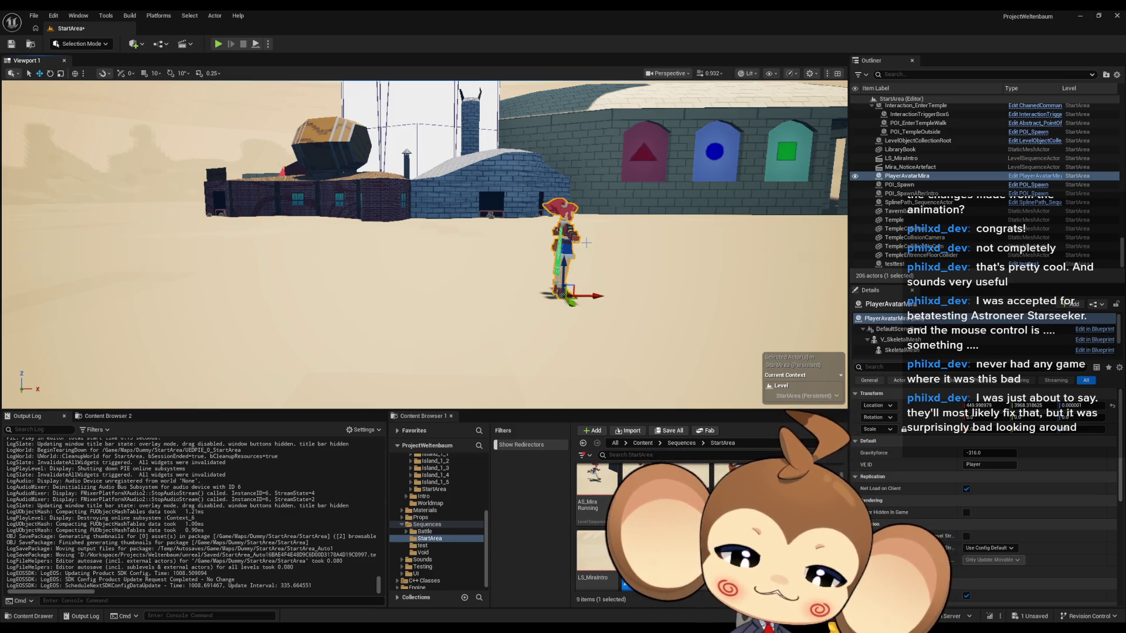
pyautogui.press('Delete')
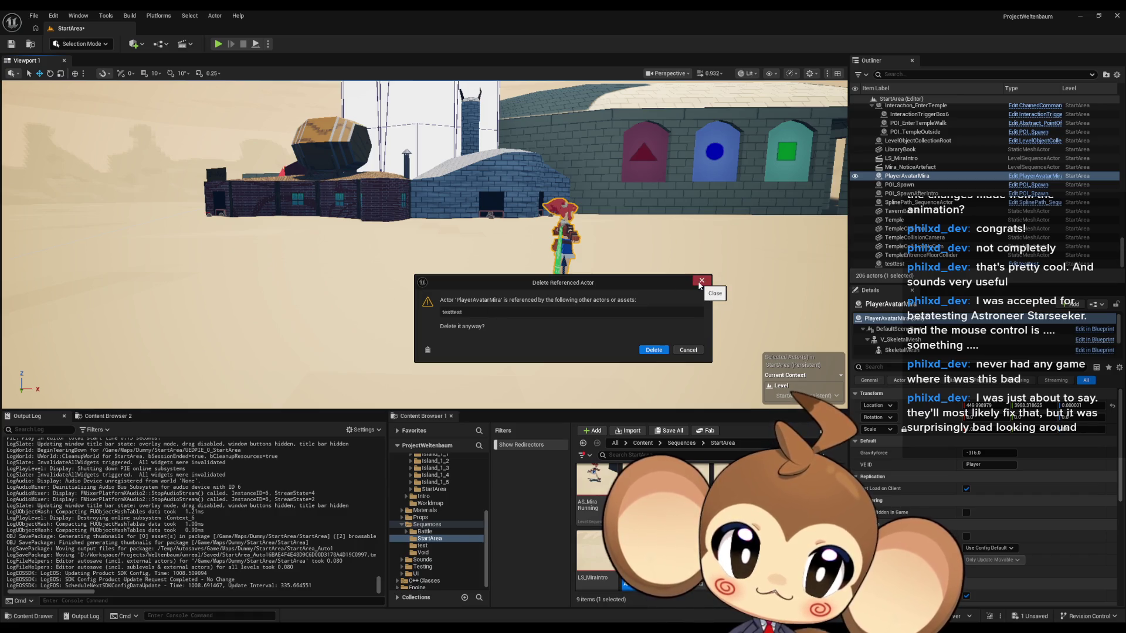
pyautogui.click(653, 351)
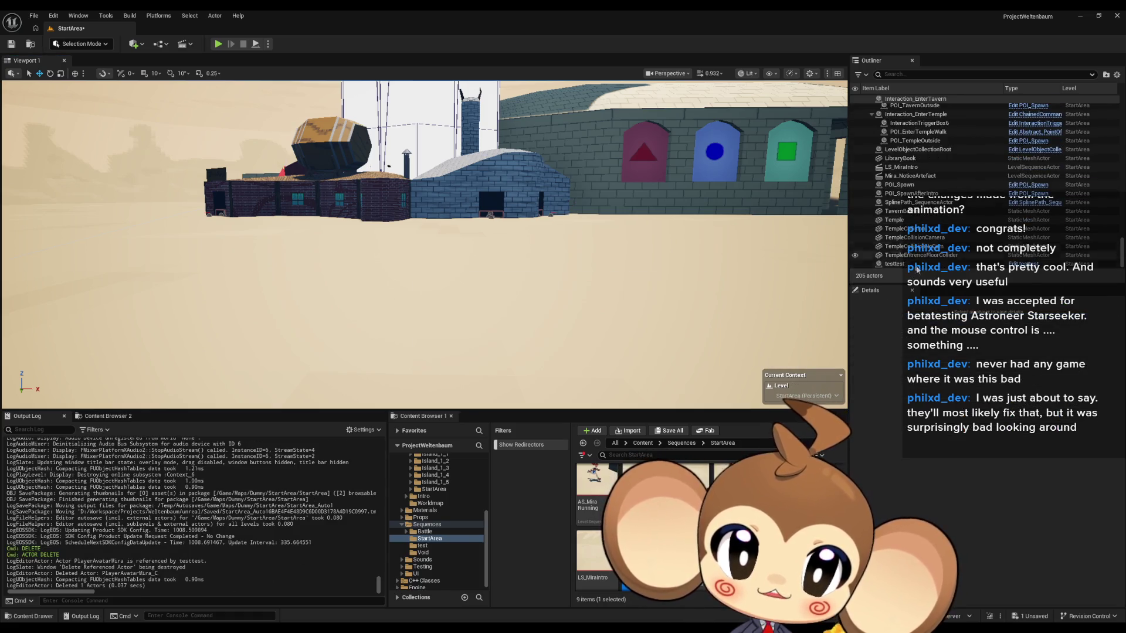
# - Open the testtest Blueprint from the Outliner and maximize its editor to full screen
pyautogui.click(1023, 265)
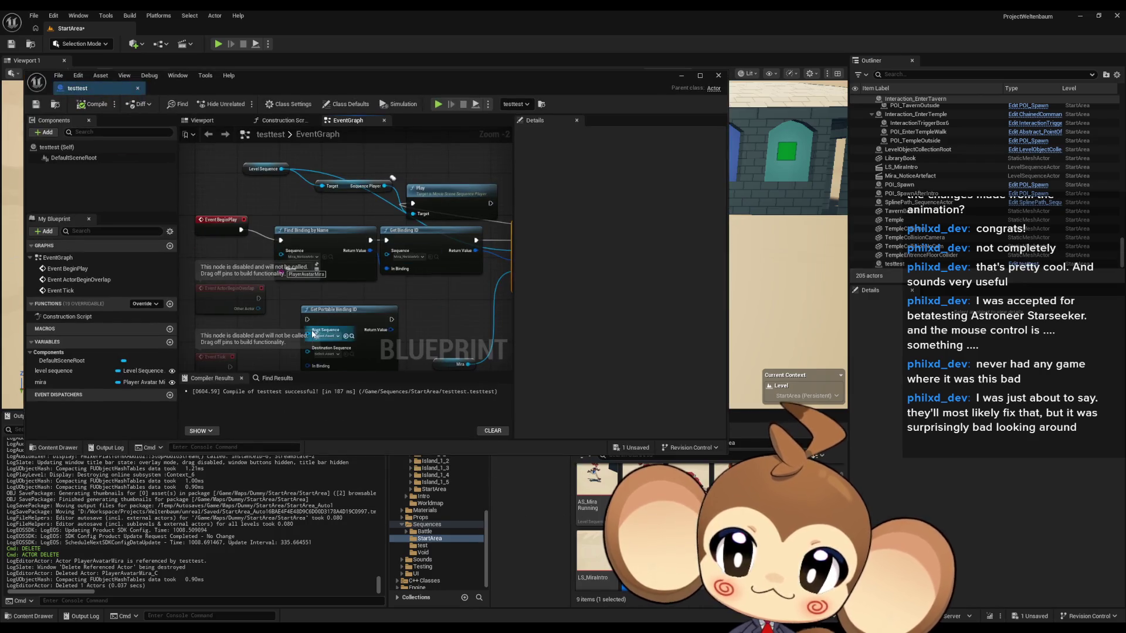
pyautogui.moveTo(361, 88); pyautogui.dragTo(442, 210)
pyautogui.doubleClick(442, 210)
pyautogui.scroll(2, 493, 350)
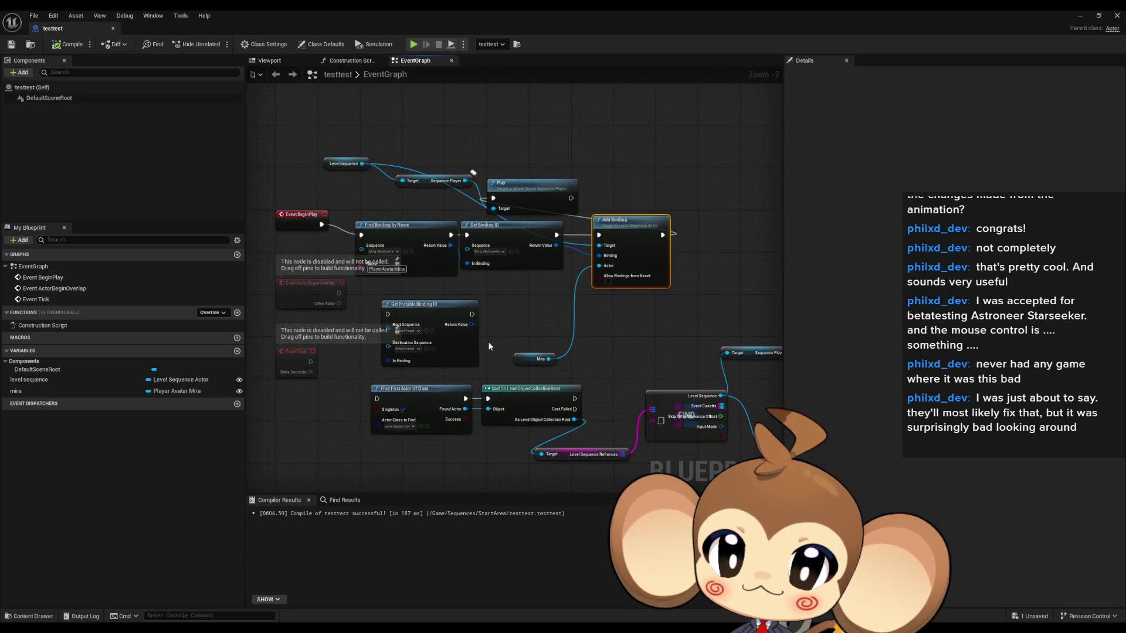
# - Select the mira variable and re-commit its name, panning the EventGraph to view its uses
pyautogui.click(54, 391)
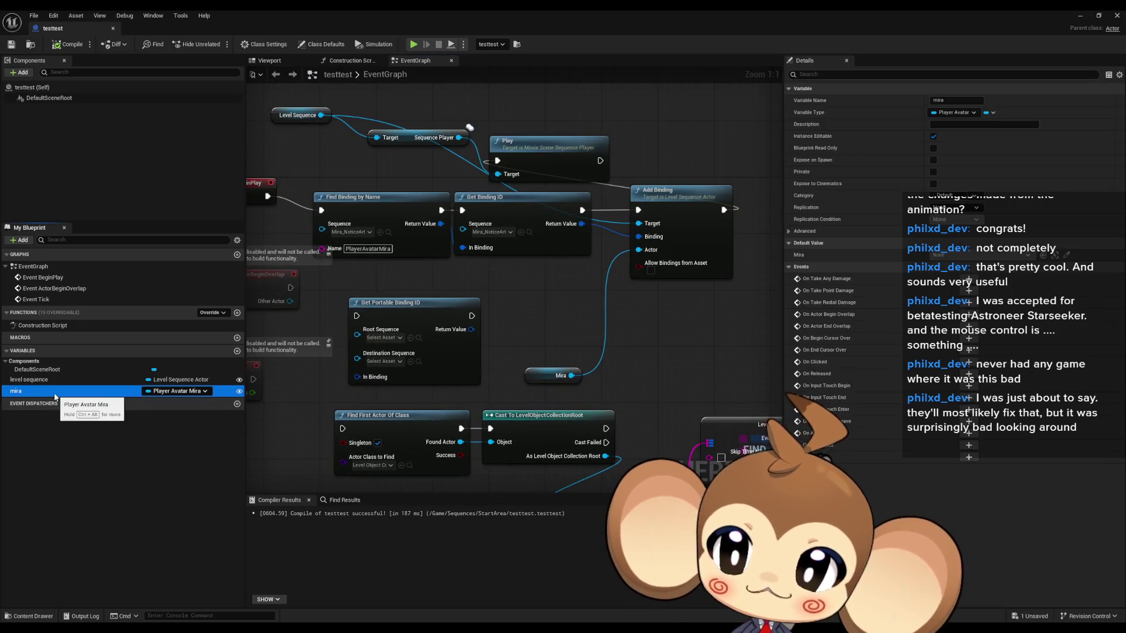
pyautogui.moveTo(495, 273)
pyautogui.mouseDown()
pyautogui.moveTo(524, 316)
pyautogui.moveTo(555, 288)
pyautogui.moveTo(534, 277)
pyautogui.mouseUp()
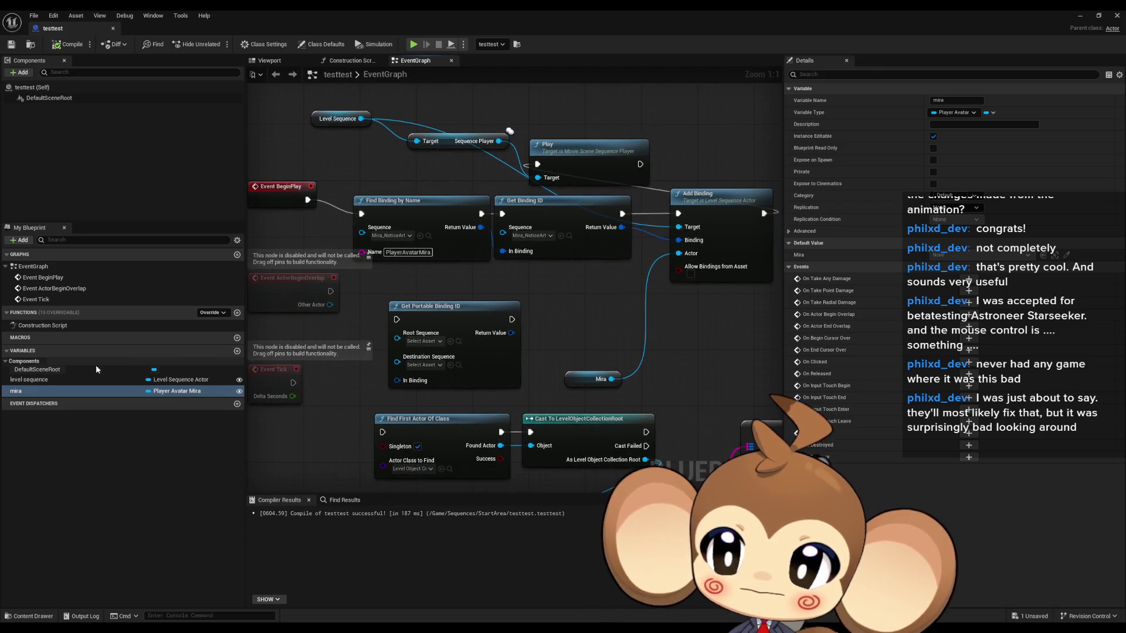
pyautogui.doubleClick(24, 391)
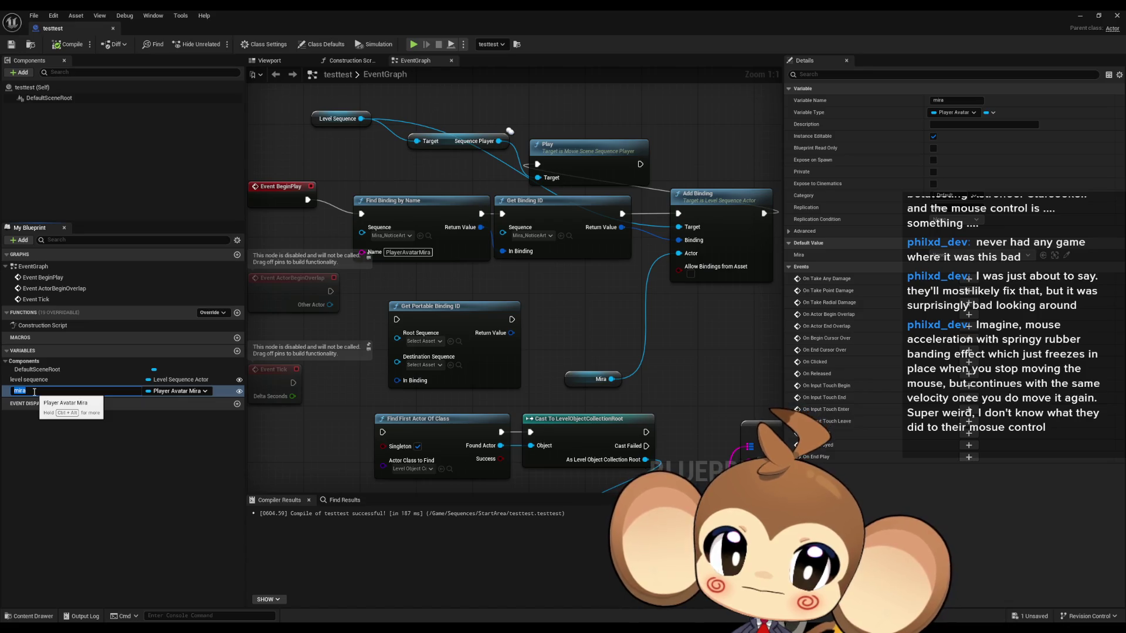
pyautogui.press('Return')
pyautogui.moveTo(579, 330); pyautogui.dragTo(510, 324)
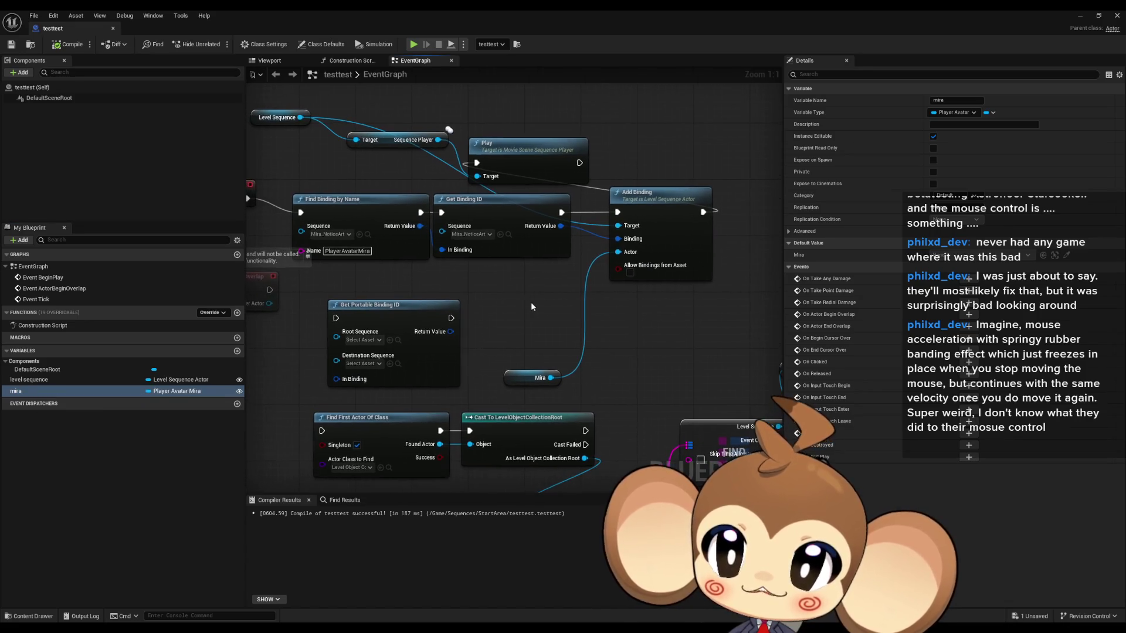
# - Add a Find First Actor Of Class node with its class set to Player Avatar Mira
pyautogui.rightClick(531, 312)
pyautogui.write('find first actor')
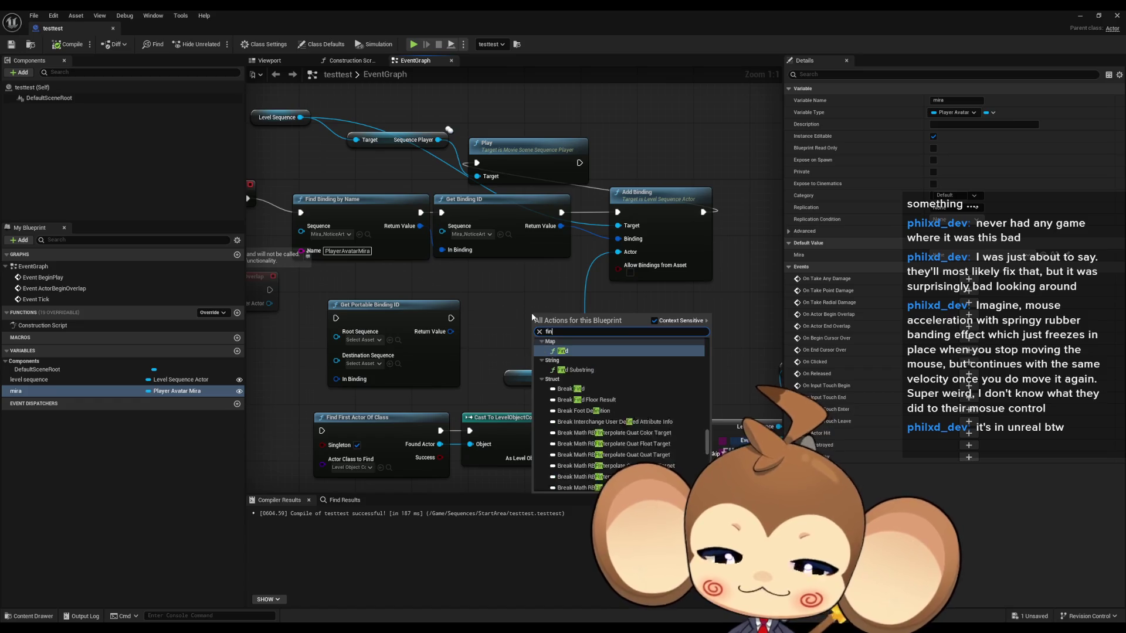
pyautogui.press('Return')
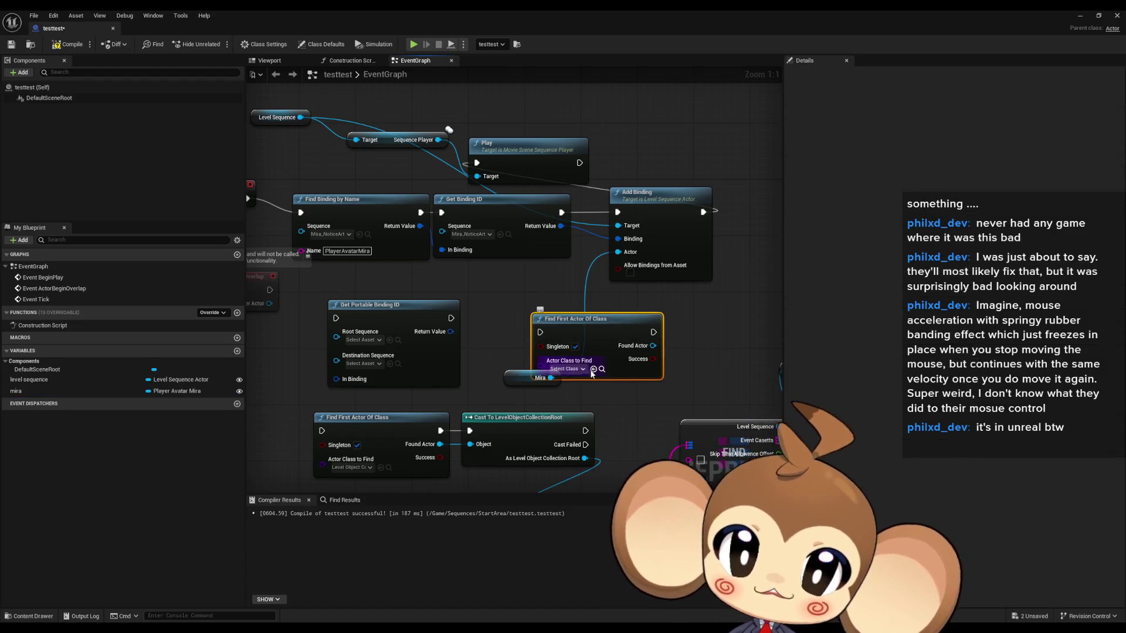
pyautogui.click(565, 368)
pyautogui.write('mira')
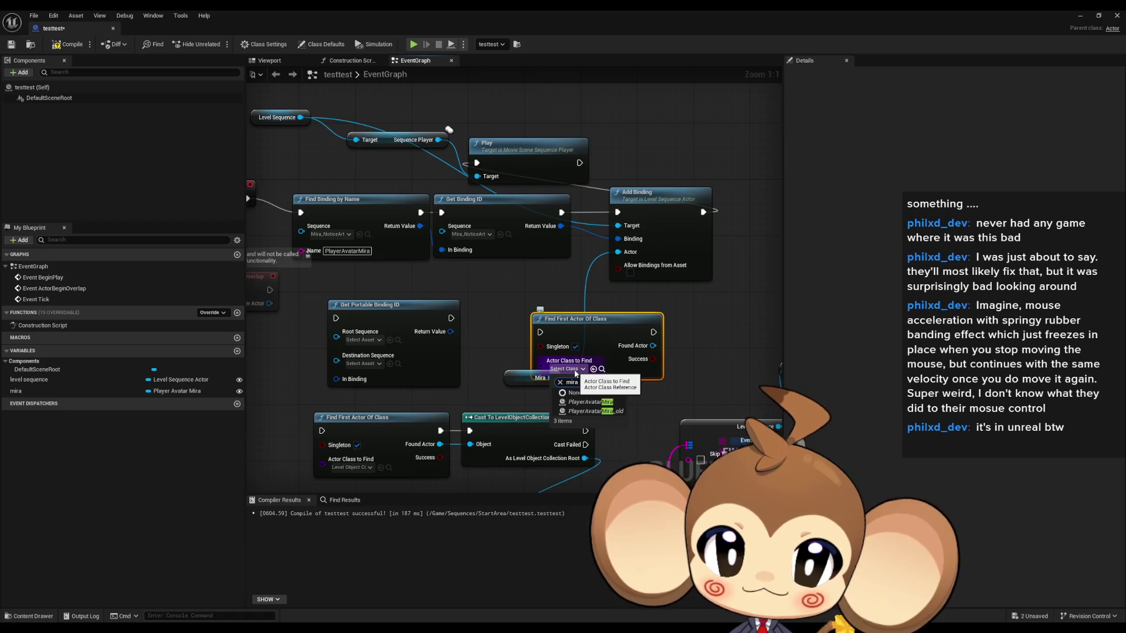
pyautogui.click(592, 402)
# - Wire Found Actor into Add Binding's Actor and insert the lookup into the execution chain after Get Binding ID
pyautogui.moveTo(702, 384); pyautogui.dragTo(639, 382)
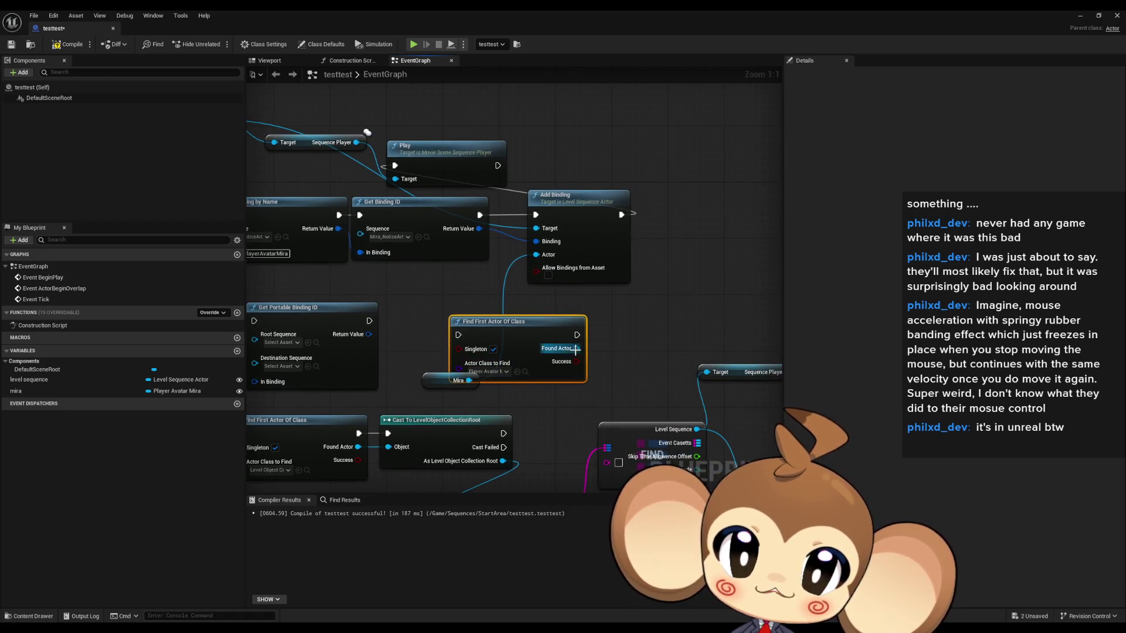
pyautogui.click(635, 315)
pyautogui.moveTo(510, 327)
pyautogui.mouseDown()
pyautogui.moveTo(475, 305)
pyautogui.moveTo(603, 343)
pyautogui.moveTo(536, 272)
pyautogui.moveTo(536, 255)
pyautogui.mouseUp()
pyautogui.moveTo(588, 218); pyautogui.dragTo(601, 218)
pyautogui.moveTo(475, 169); pyautogui.dragTo(738, 124)
pyautogui.moveTo(541, 314)
pyautogui.mouseDown()
pyautogui.moveTo(563, 210)
pyautogui.moveTo(550, 215)
pyautogui.mouseUp()
pyautogui.moveTo(479, 215); pyautogui.dragTo(432, 318)
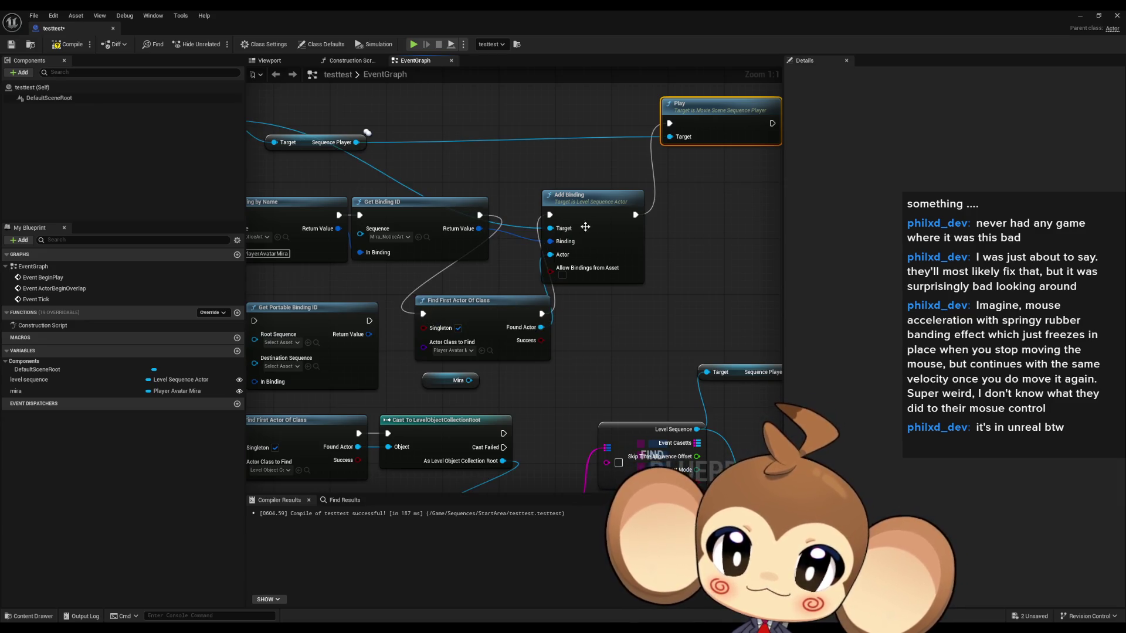
pyautogui.moveTo(586, 195); pyautogui.dragTo(698, 195)
pyautogui.moveTo(458, 300)
pyautogui.mouseDown()
pyautogui.moveTo(521, 286)
pyautogui.moveTo(557, 202)
pyautogui.mouseUp()
# - Delete the leftover mira getter and place Find First Actor between Get Binding ID and Add Binding
pyautogui.click(673, 215)
pyautogui.click(457, 380)
pyautogui.press('Delete')
pyautogui.moveTo(614, 332)
pyautogui.mouseDown()
pyautogui.moveTo(598, 363)
pyautogui.moveTo(614, 278)
pyautogui.mouseUp()
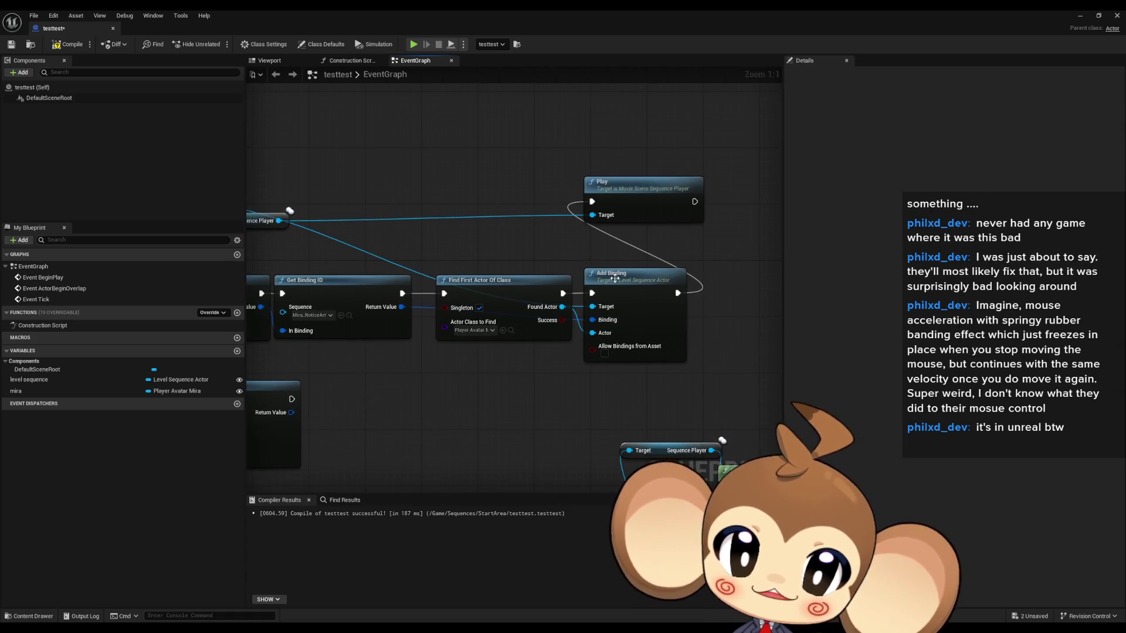
pyautogui.moveTo(605, 199)
pyautogui.mouseDown()
pyautogui.moveTo(721, 201)
pyautogui.moveTo(628, 214)
pyautogui.mouseUp()
pyautogui.click(627, 214)
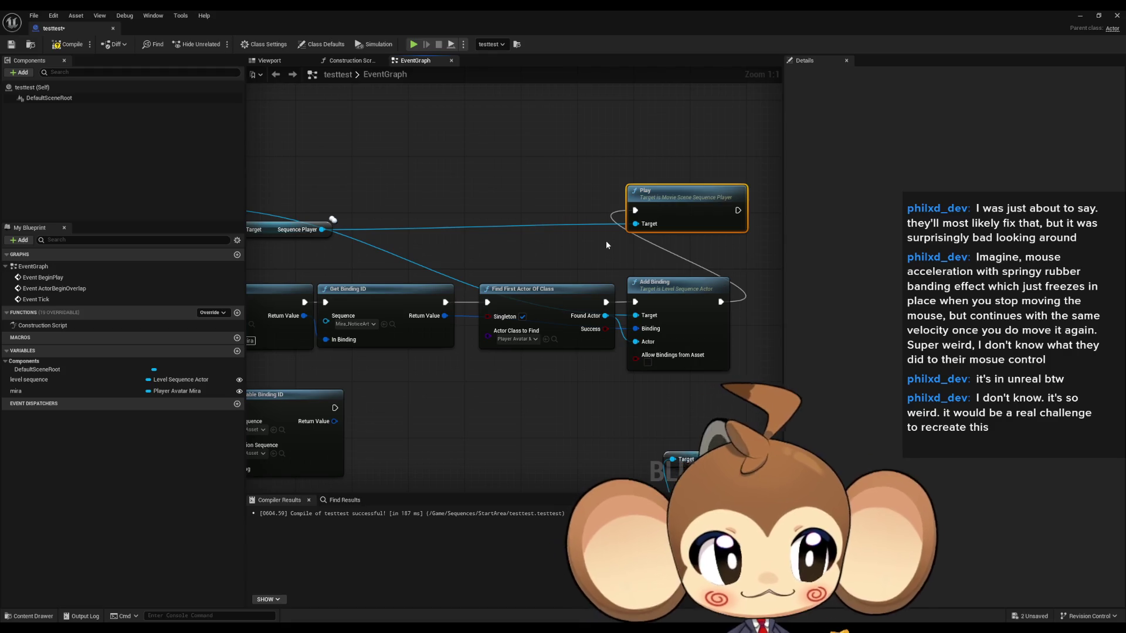
pyautogui.moveTo(398, 305); pyautogui.dragTo(616, 306)
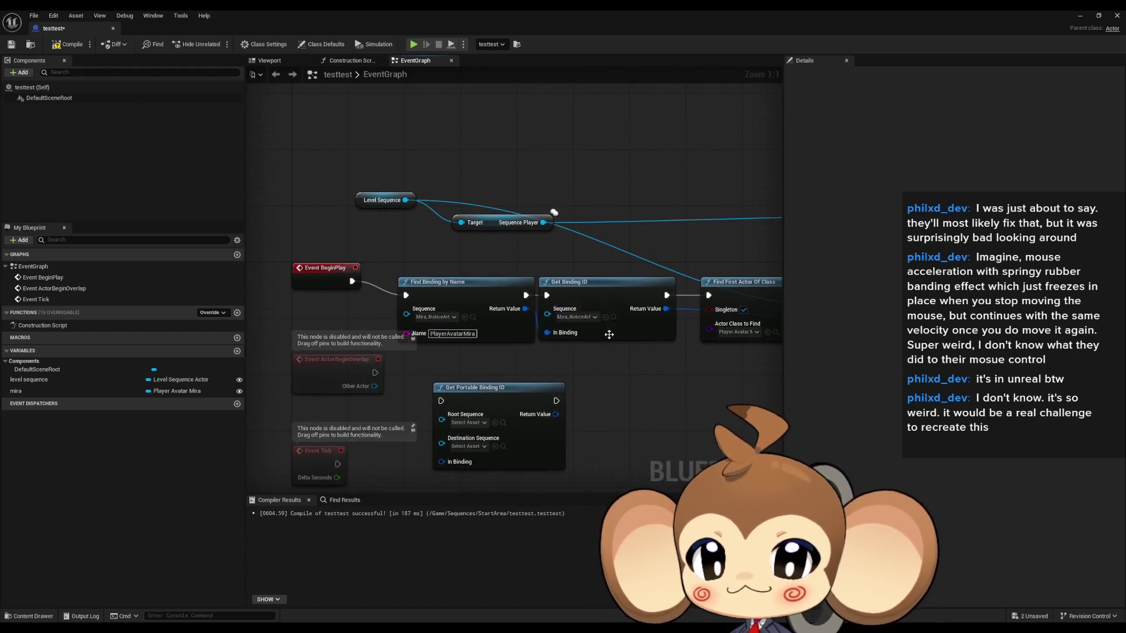
pyautogui.moveTo(640, 424); pyautogui.dragTo(621, 297)
pyautogui.scroll(-2, 511, 276)
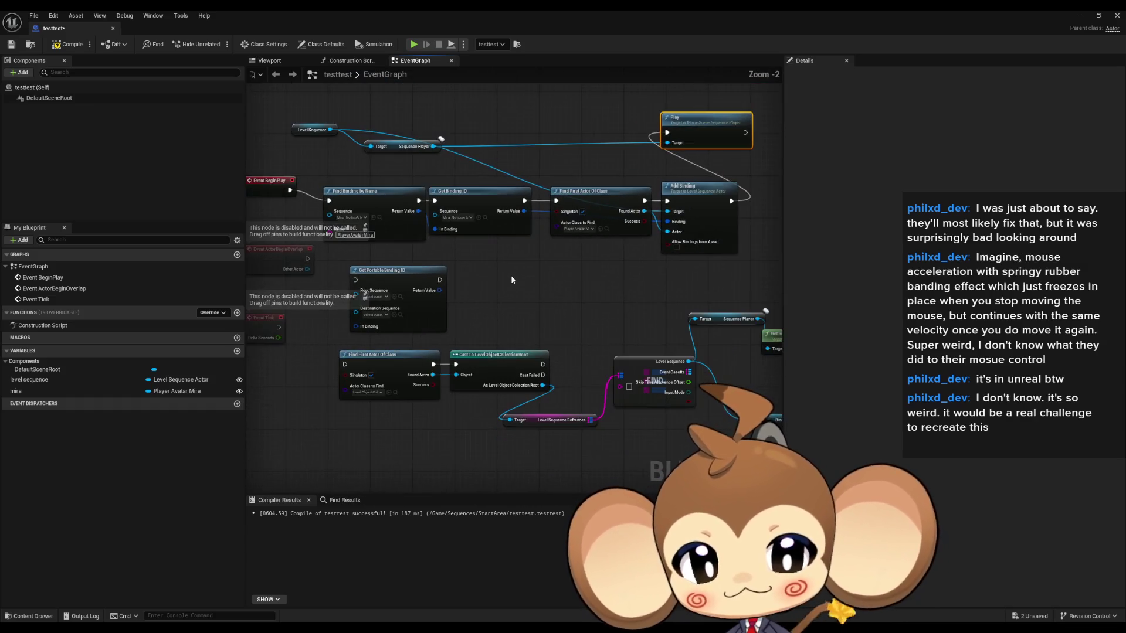
pyautogui.moveTo(532, 269); pyautogui.dragTo(452, 333)
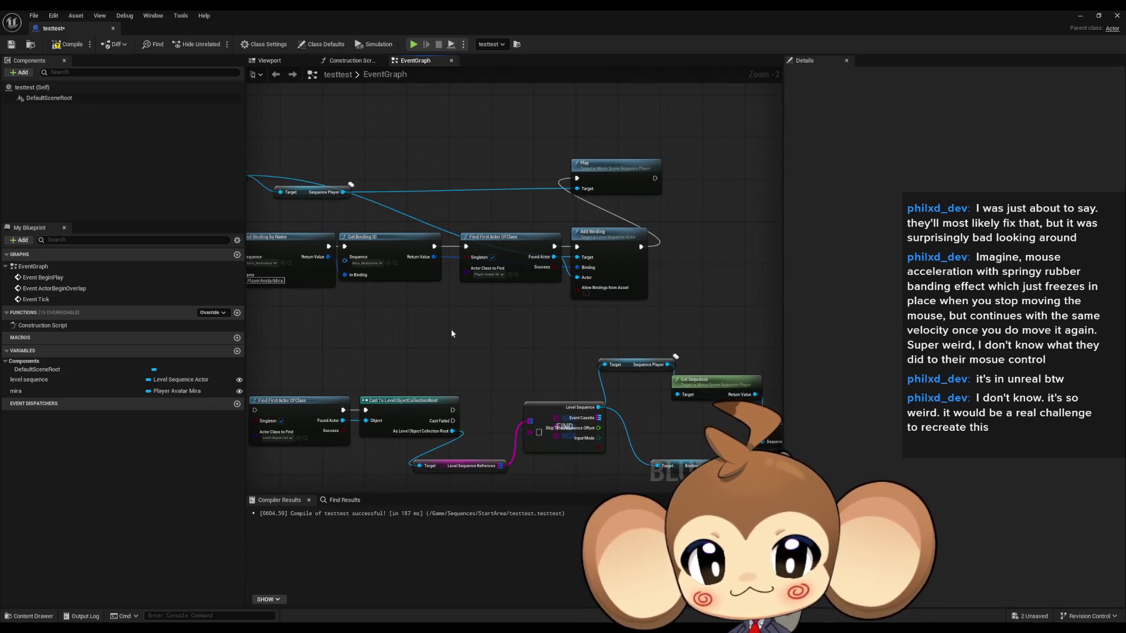
pyautogui.moveTo(588, 191)
pyautogui.mouseDown()
pyautogui.moveTo(663, 195)
pyautogui.moveTo(708, 242)
pyautogui.mouseUp()
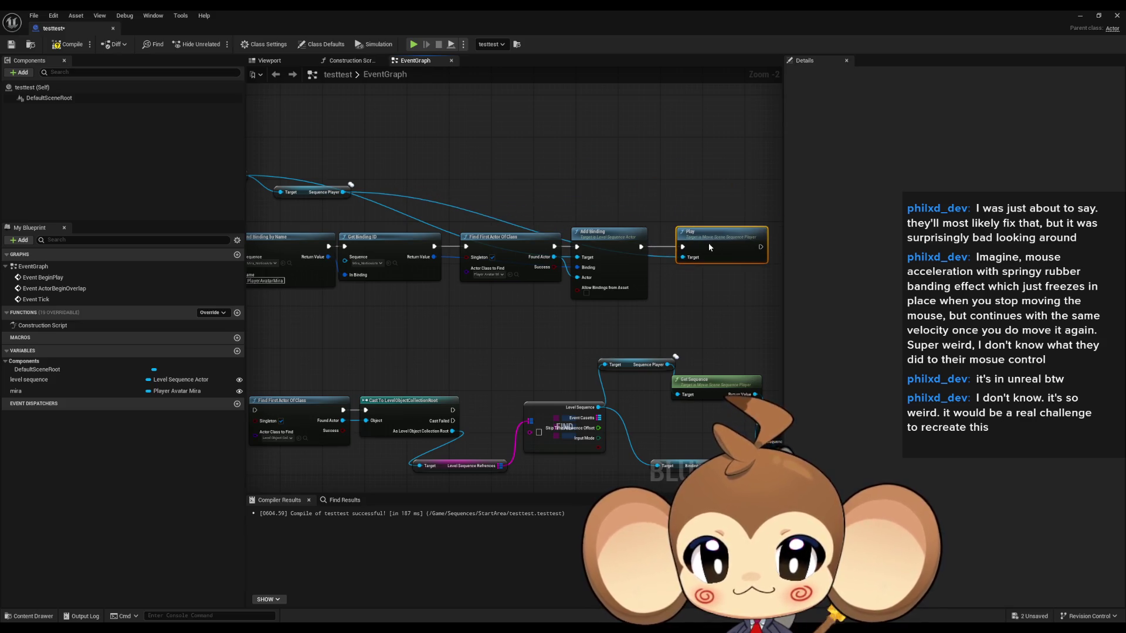
pyautogui.moveTo(344, 187)
pyautogui.mouseDown()
pyautogui.moveTo(432, 187)
pyautogui.moveTo(511, 330)
pyautogui.moveTo(616, 334)
pyautogui.mouseUp()
pyautogui.moveTo(311, 176); pyautogui.dragTo(496, 338)
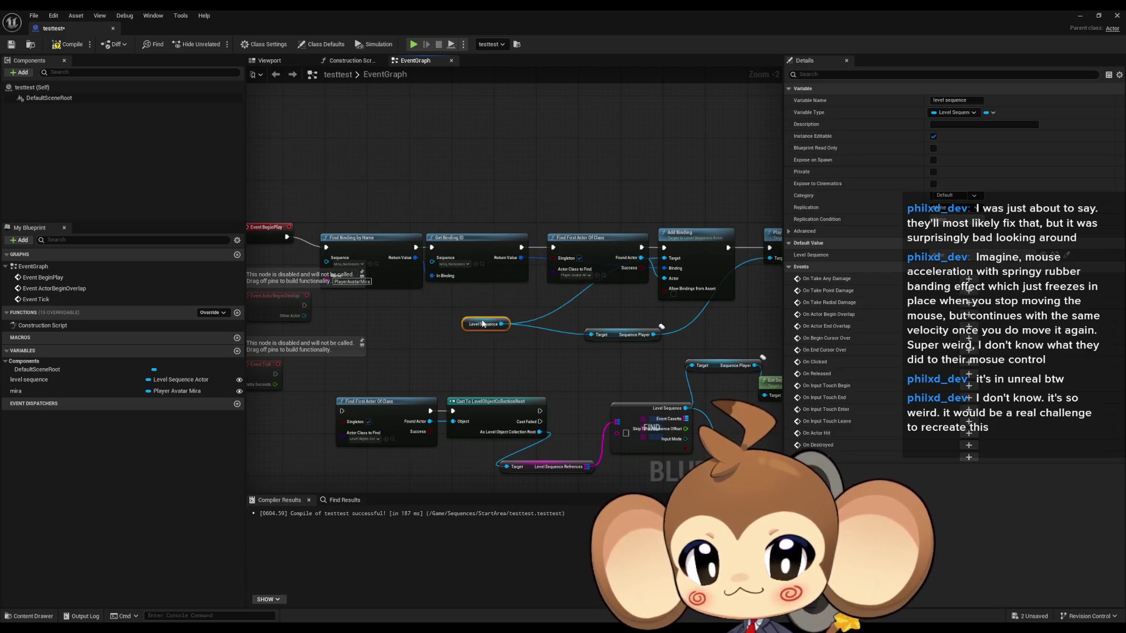
pyautogui.click(533, 300)
pyautogui.moveTo(387, 191)
pyautogui.mouseDown()
pyautogui.moveTo(706, 294)
pyautogui.moveTo(772, 332)
pyautogui.moveTo(761, 347)
pyautogui.mouseUp()
pyautogui.scroll(2, 347, 252)
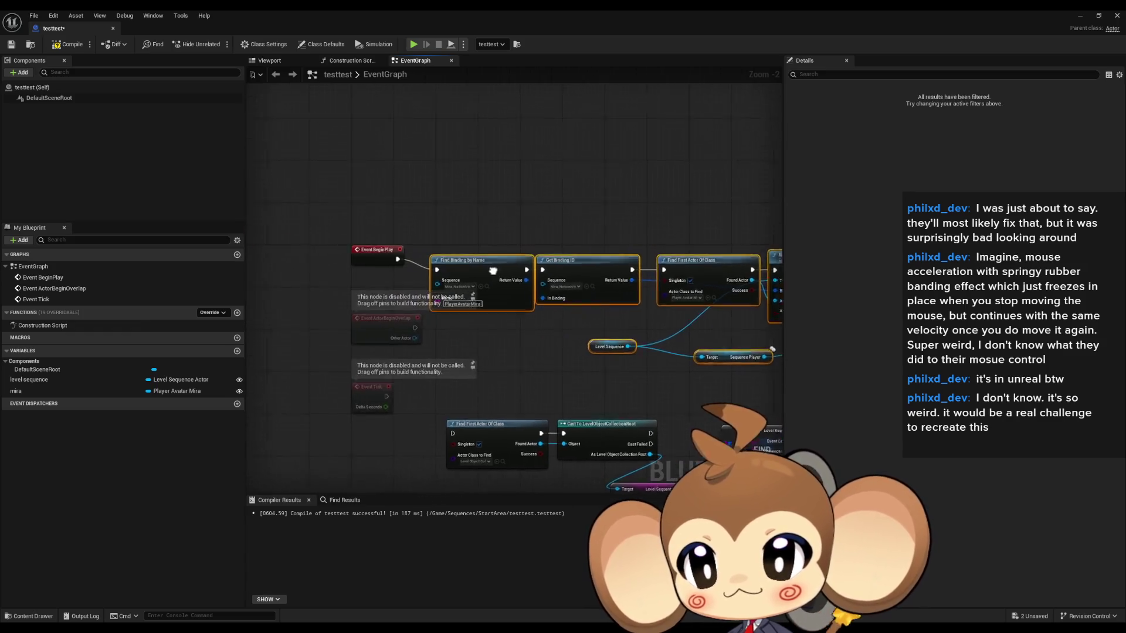
pyautogui.moveTo(606, 245); pyautogui.dragTo(657, 185)
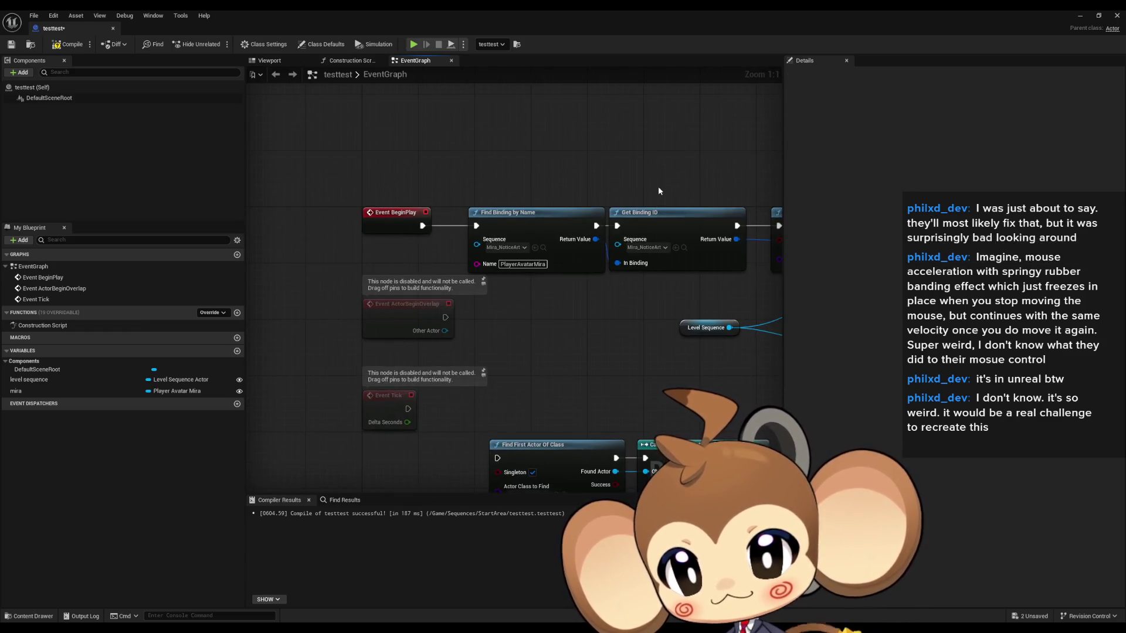
pyautogui.moveTo(680, 390)
pyautogui.mouseDown()
pyautogui.moveTo(574, 396)
pyautogui.moveTo(441, 430)
pyautogui.mouseUp()
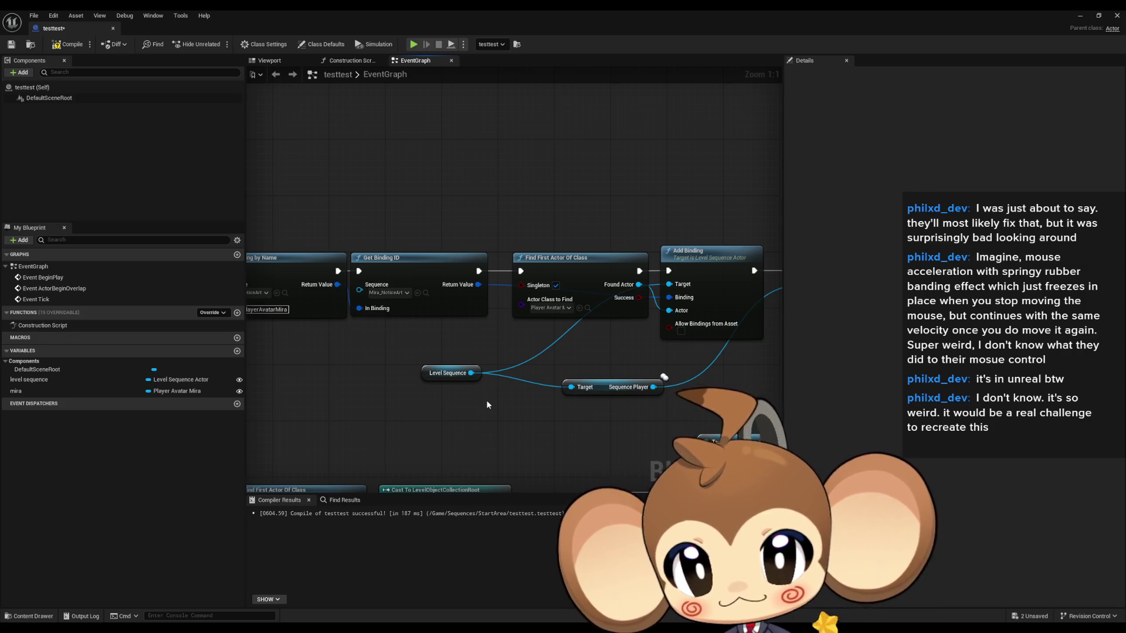
pyautogui.moveTo(645, 364); pyautogui.dragTo(528, 356)
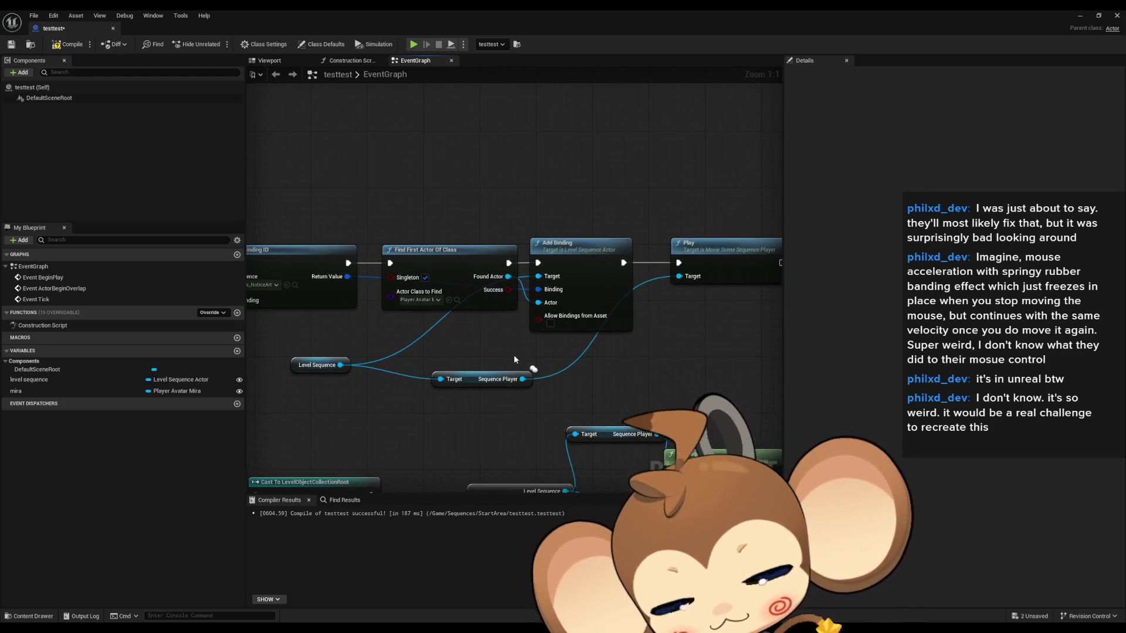
pyautogui.click(607, 272)
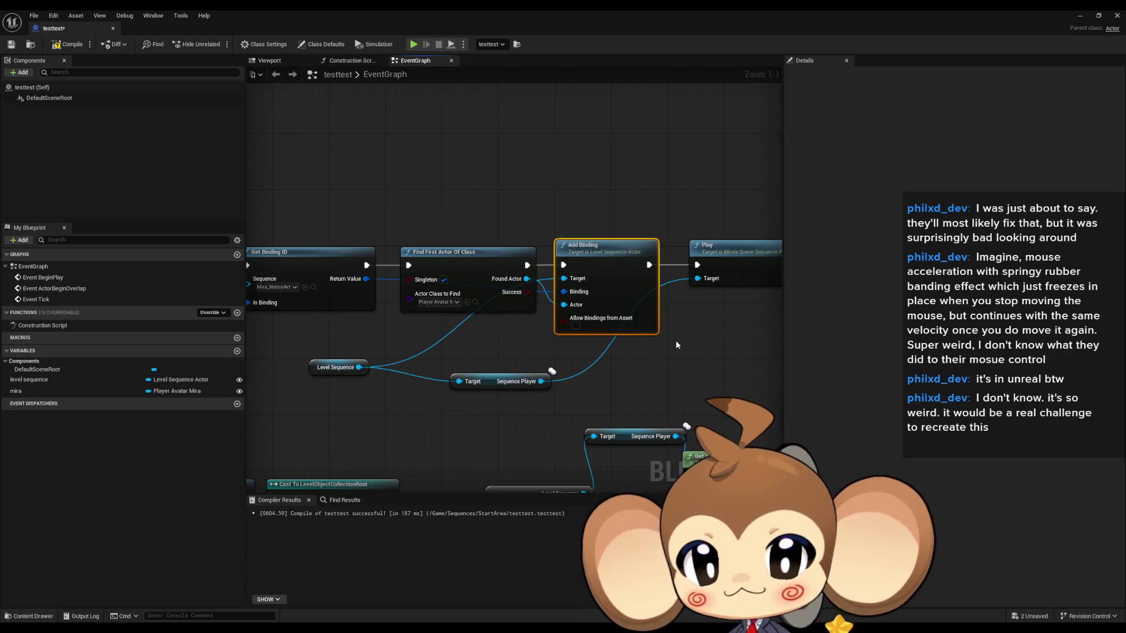
pyautogui.click(586, 352)
pyautogui.moveTo(445, 252); pyautogui.dragTo(438, 252)
pyautogui.click(589, 370)
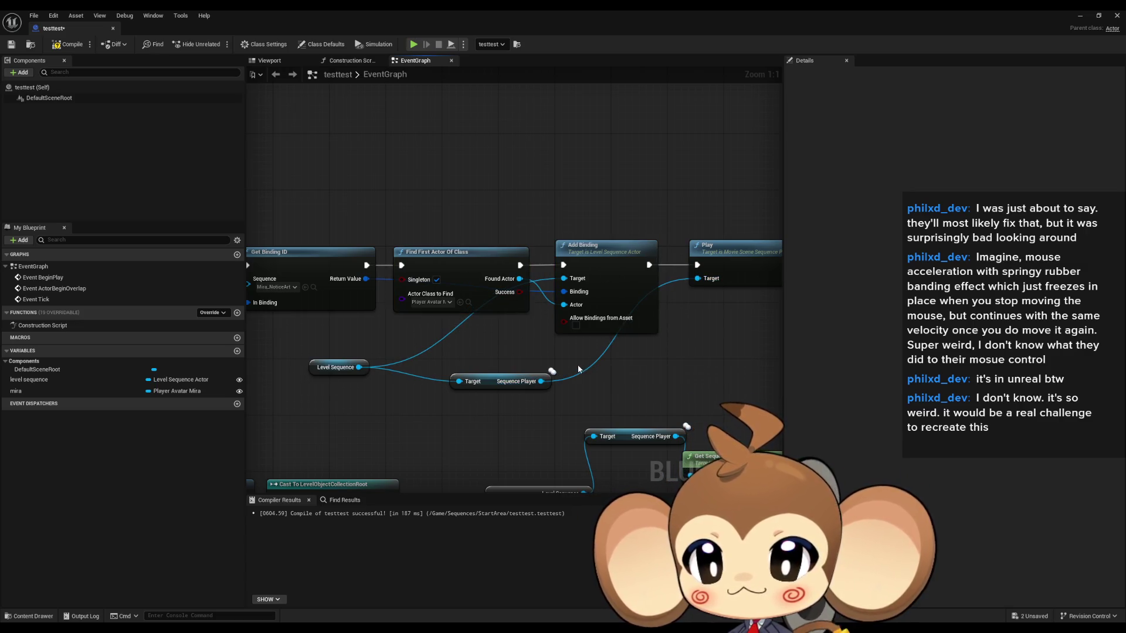
pyautogui.click(721, 280)
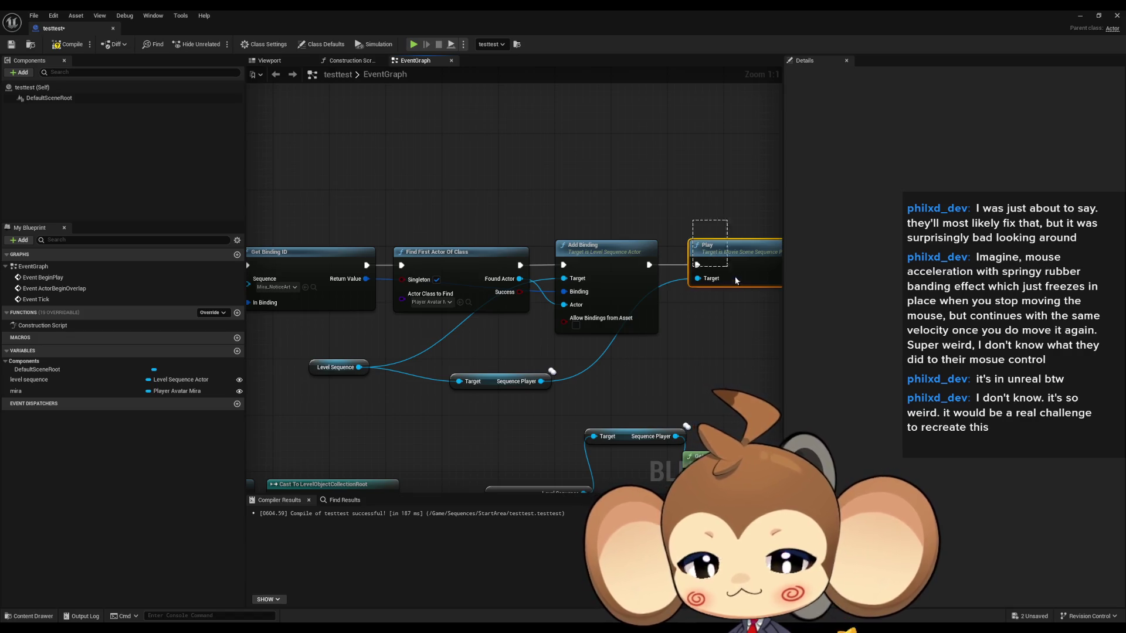
pyautogui.moveTo(727, 298); pyautogui.dragTo(583, 291)
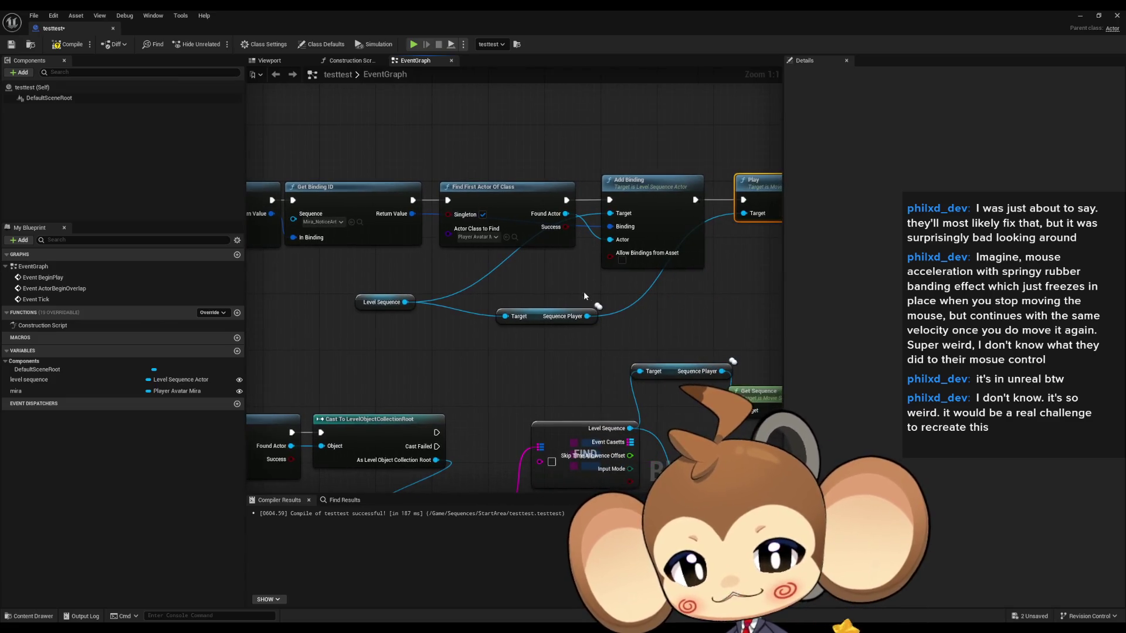
pyautogui.scroll(-1, 569, 264)
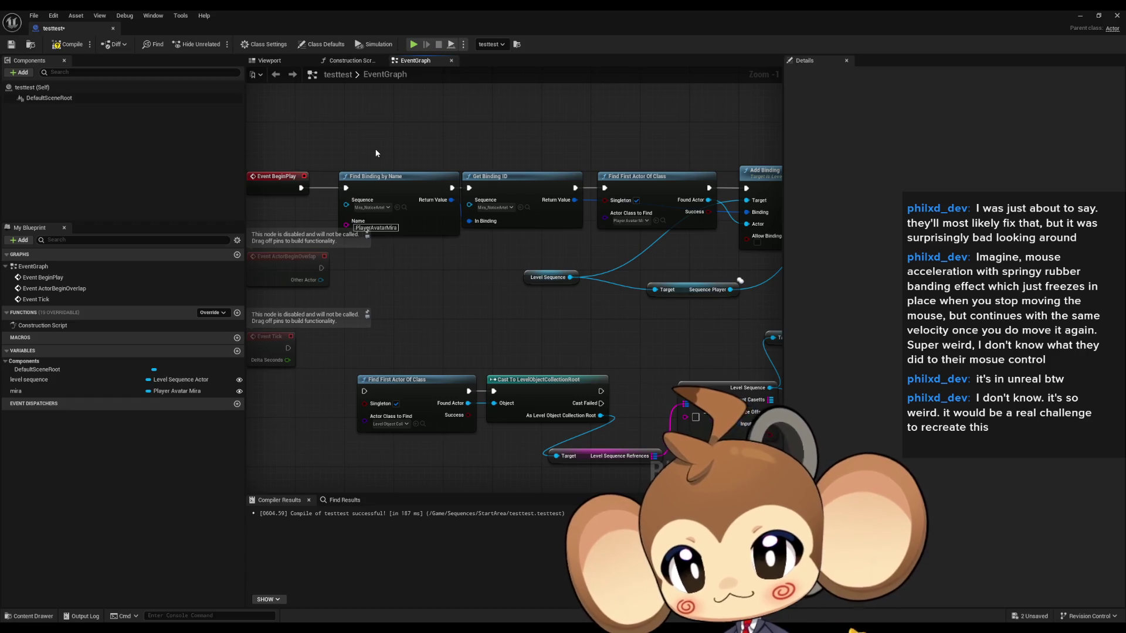
pyautogui.moveTo(367, 152); pyautogui.dragTo(365, 193)
pyautogui.click(617, 199)
pyautogui.moveTo(738, 251)
pyautogui.mouseDown()
pyautogui.moveTo(776, 240)
pyautogui.moveTo(586, 246)
pyautogui.moveTo(422, 200)
pyautogui.moveTo(368, 124)
pyautogui.mouseUp()
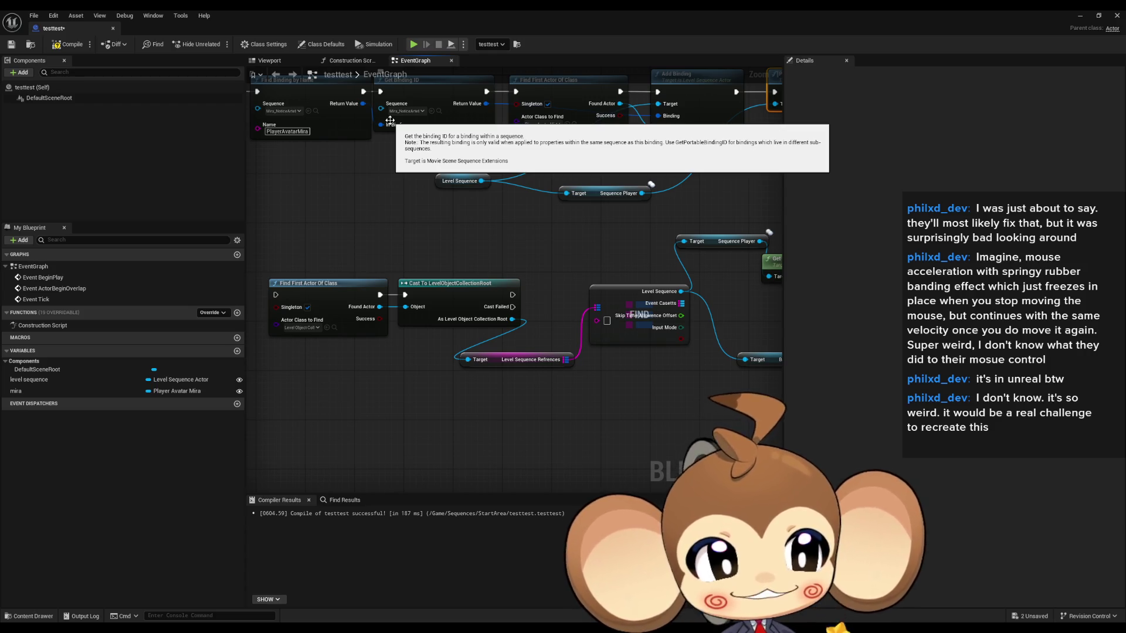
# - Marquee-select the lower node cluster and drag it further down, clear of the BeginPlay binding chain
pyautogui.scroll(-5, 564, 269)
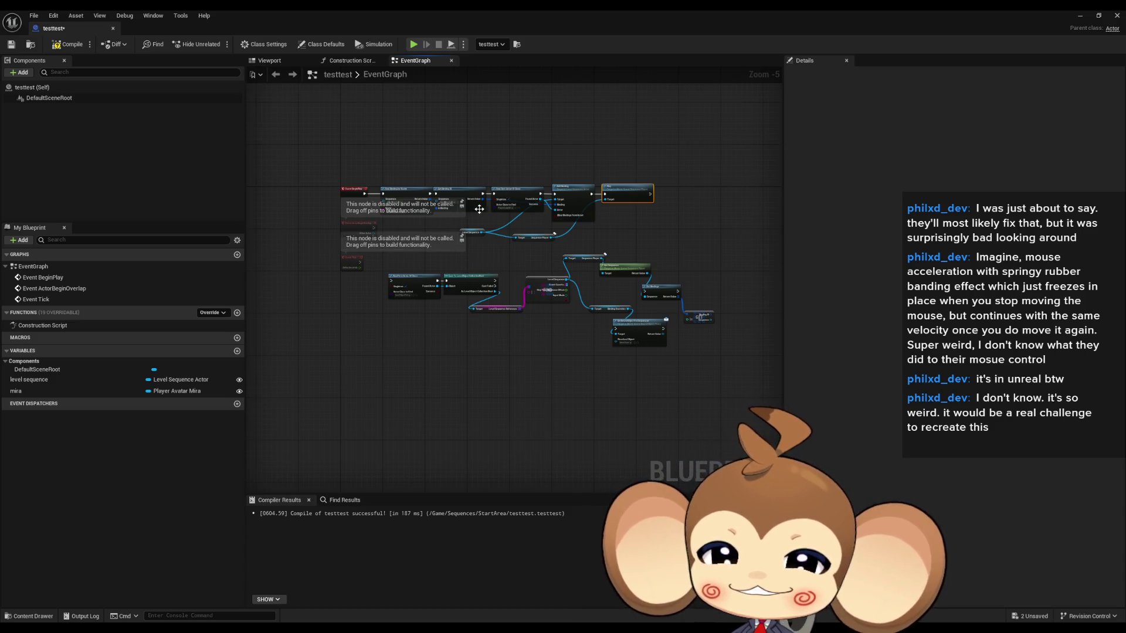
pyautogui.scroll(1, 479, 209)
pyautogui.moveTo(314, 256); pyautogui.dragTo(718, 366)
pyautogui.moveTo(492, 288); pyautogui.dragTo(487, 384)
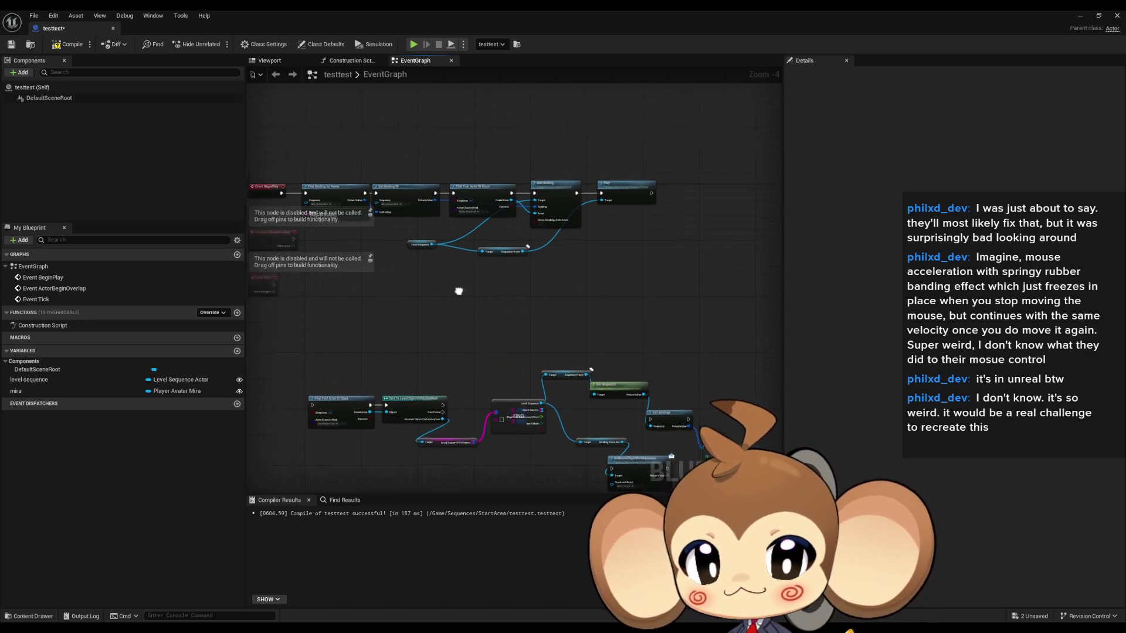
pyautogui.scroll(3, 458, 291)
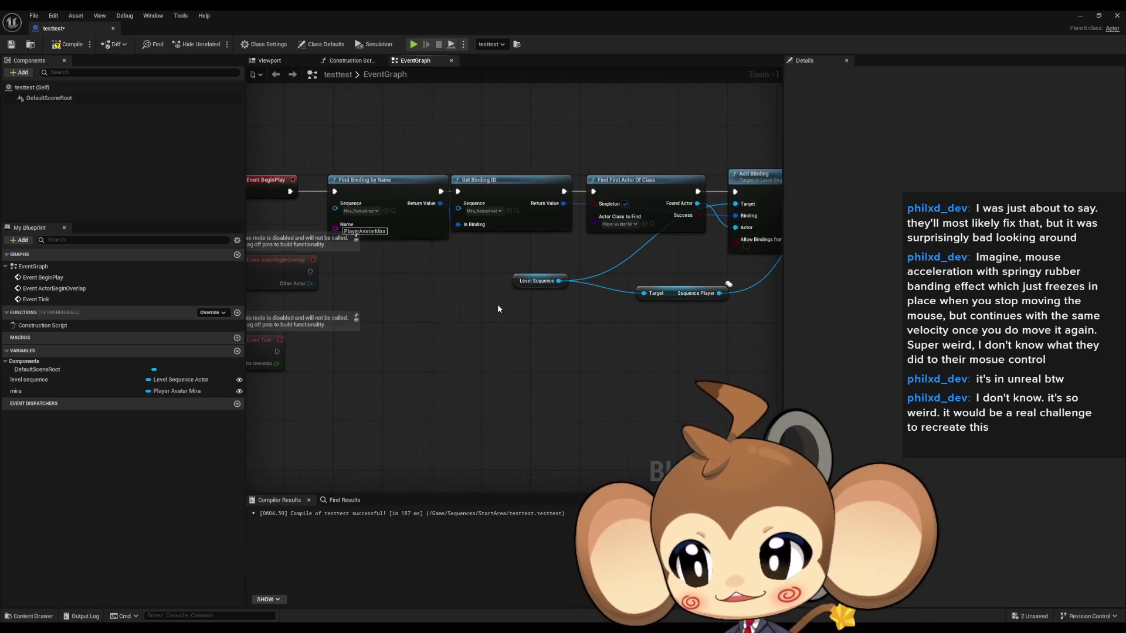
# - Add a new function named start to the testtest Blueprint
pyautogui.click(237, 313)
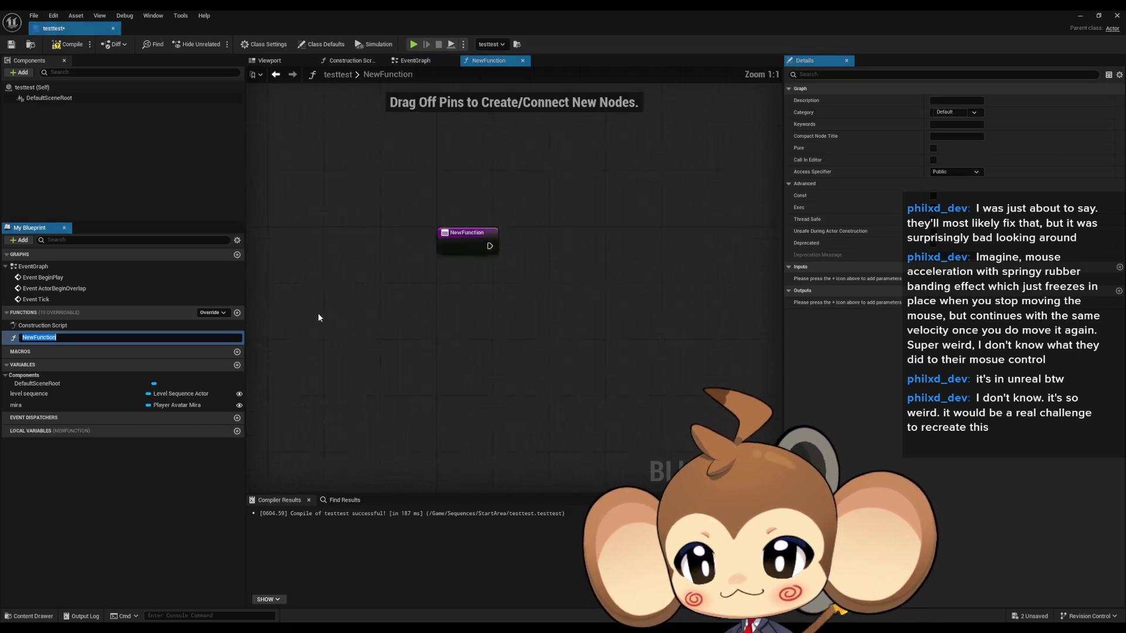
pyautogui.write('start')
pyautogui.press('Return')
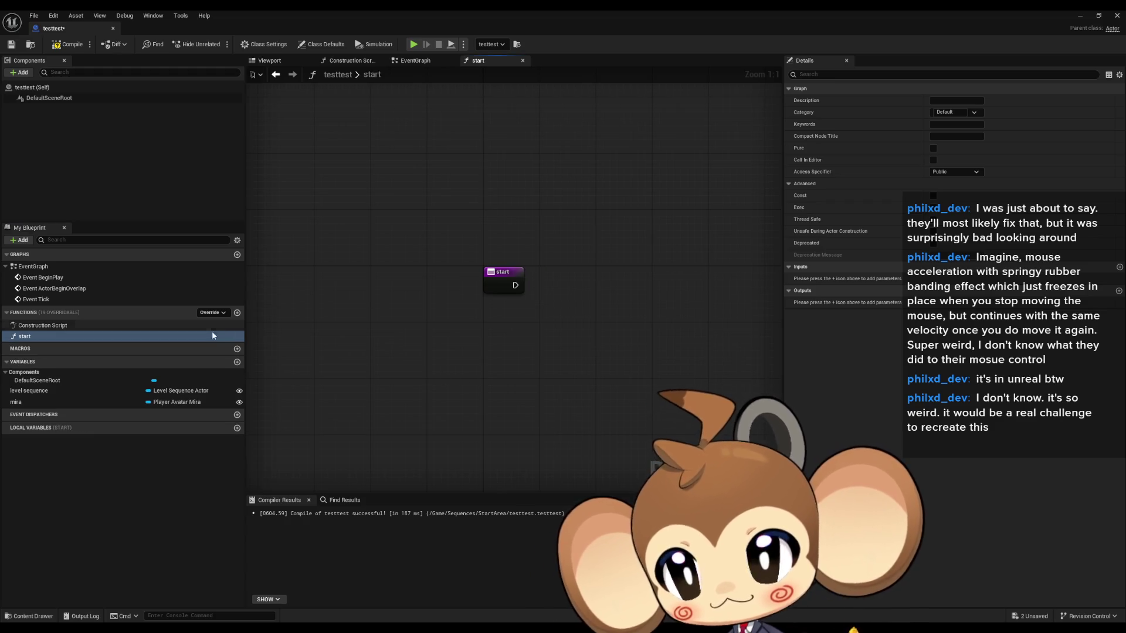
pyautogui.doubleClick(36, 267)
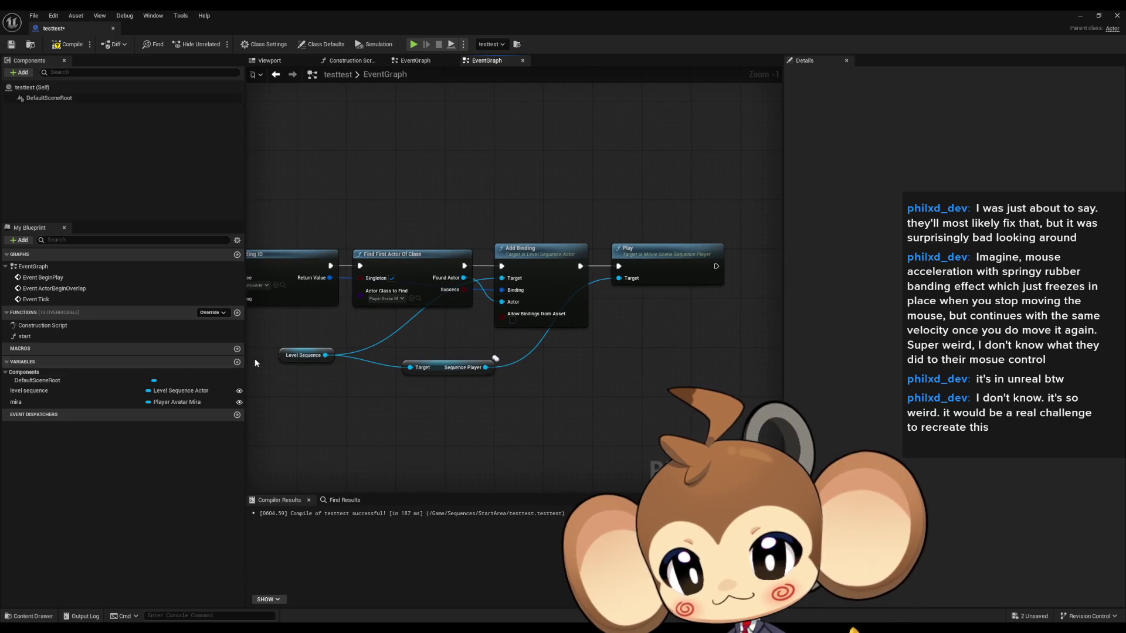
# - Unhook Play from Add Binding and copy the Level Sequence, Sequence Player and Play nodes into start
pyautogui.moveTo(467, 381); pyautogui.dragTo(467, 382)
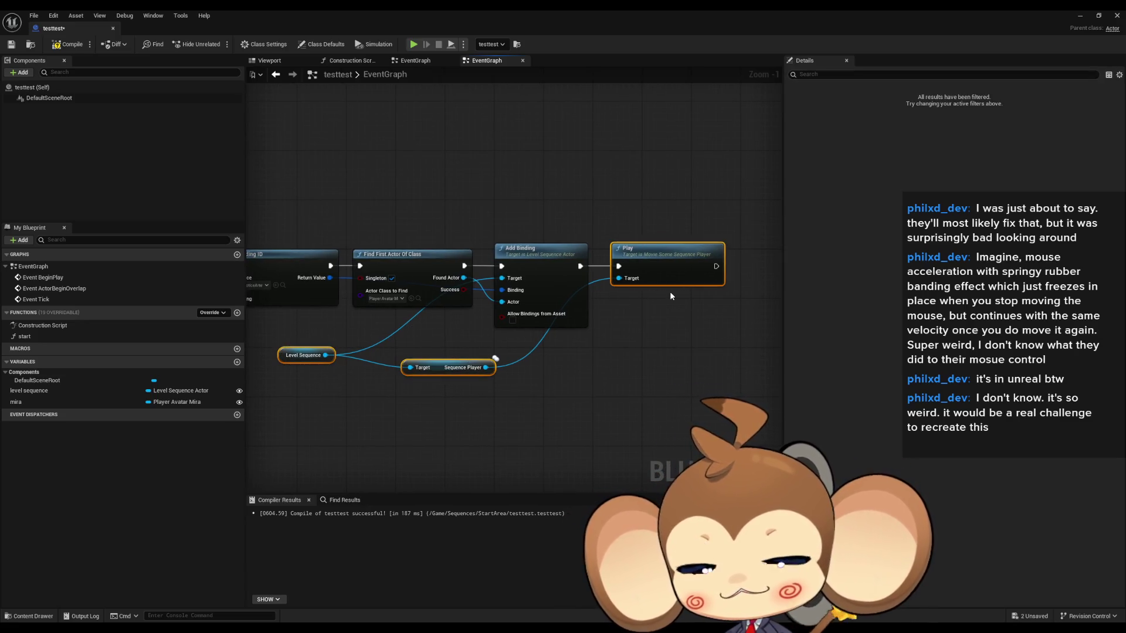
pyautogui.keyDown('alt'); pyautogui.click(618, 266); pyautogui.keyUp('alt')
pyautogui.hotkey('ctrl', 'c')
pyautogui.doubleClick(45, 335)
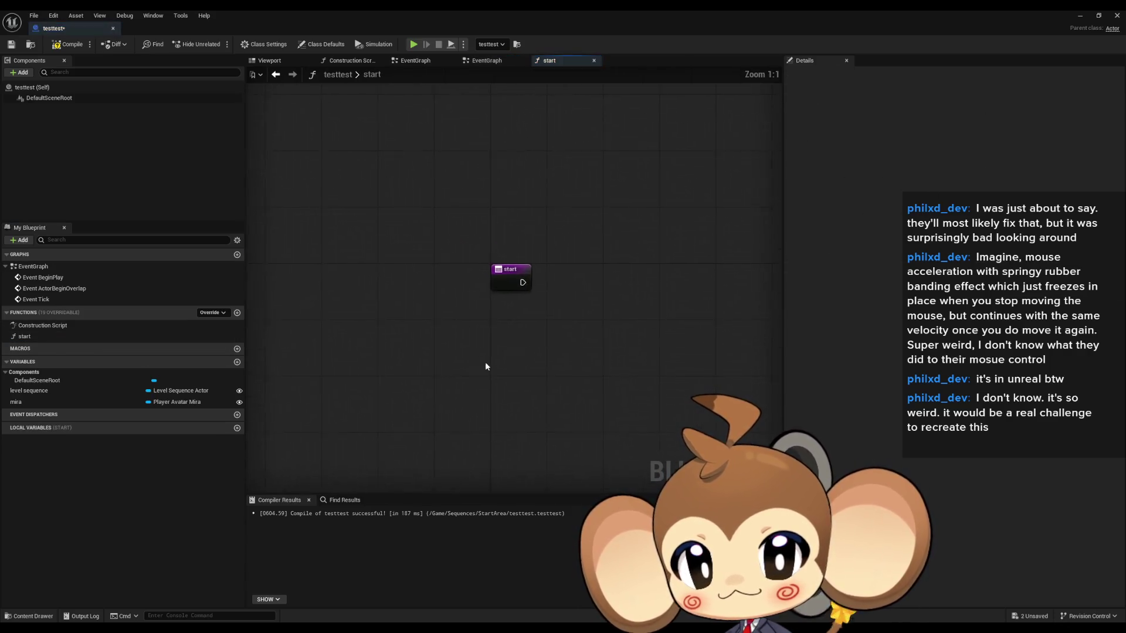
pyautogui.hotkey('ctrl', 'v')
# - Wire start's execution into Play and place Level Sequence beside Sequence Player
pyautogui.moveTo(772, 275)
pyautogui.mouseDown()
pyautogui.moveTo(541, 273)
pyautogui.moveTo(580, 267)
pyautogui.mouseUp()
pyautogui.moveTo(516, 285); pyautogui.dragTo(569, 285)
pyautogui.click(490, 363)
pyautogui.moveTo(490, 362); pyautogui.dragTo(574, 358)
pyautogui.moveTo(445, 396); pyautogui.dragTo(543, 312)
pyautogui.moveTo(321, 375)
pyautogui.mouseDown()
pyautogui.moveTo(354, 348)
pyautogui.moveTo(448, 314)
pyautogui.mouseUp()
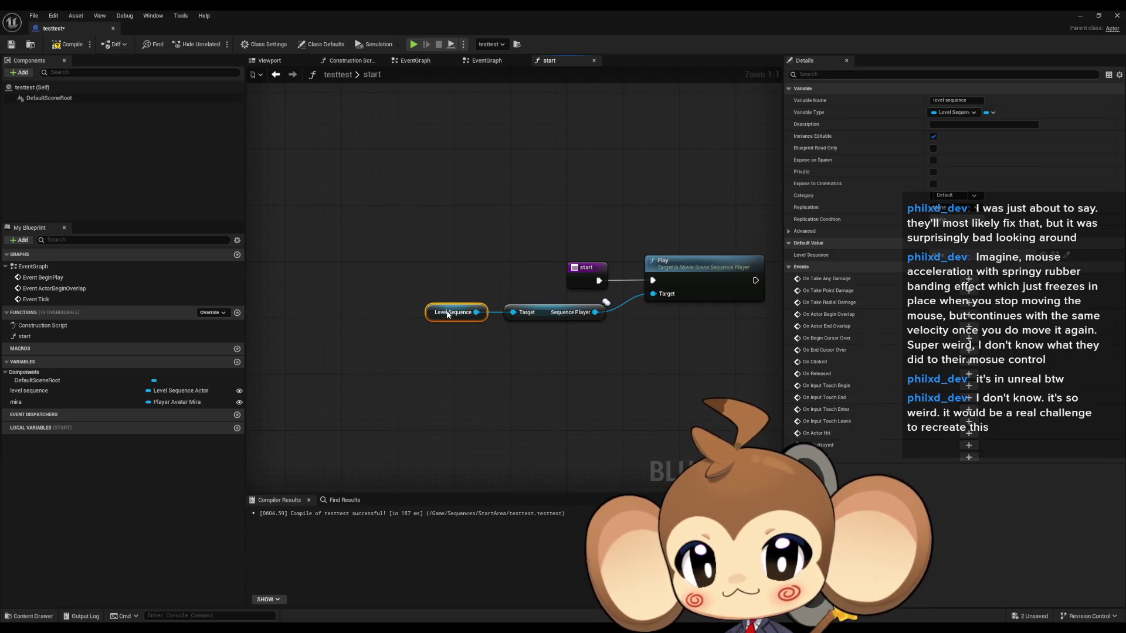
pyautogui.click(443, 363)
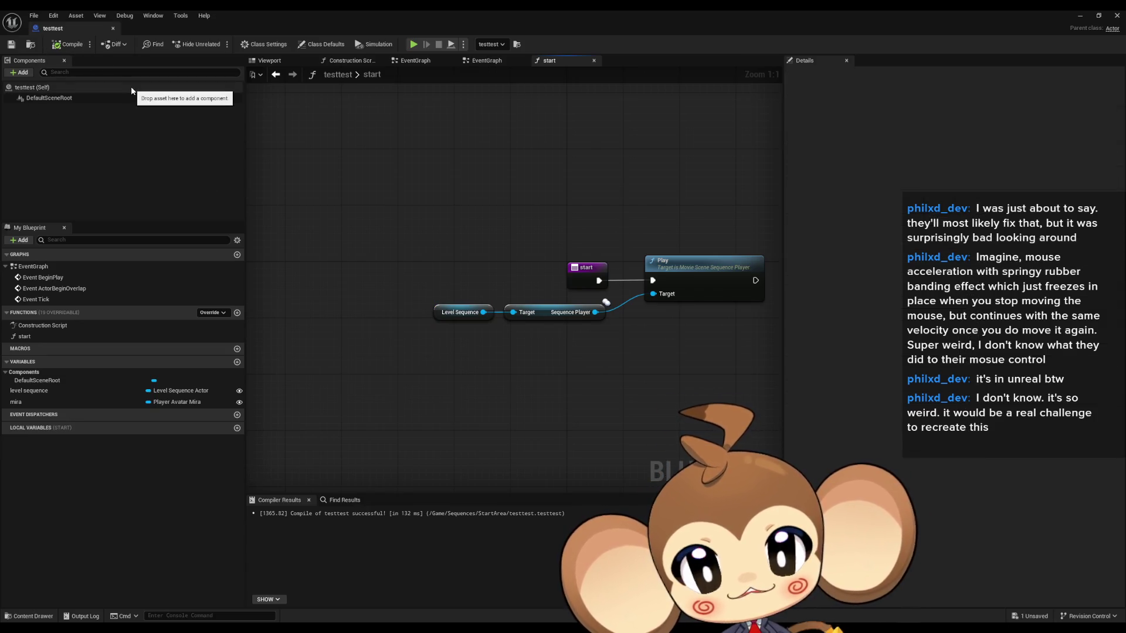
# - Open the InputRouter blueprint from Content > Blueprints
pyautogui.click(1079, 15)
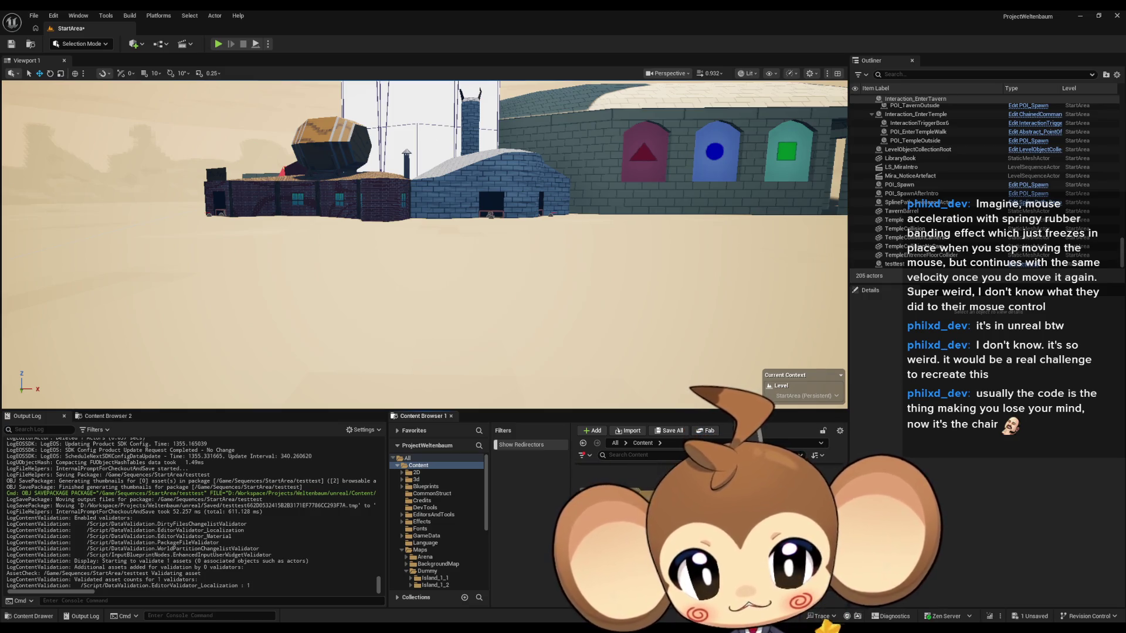
pyautogui.scroll(-2, 703, 516)
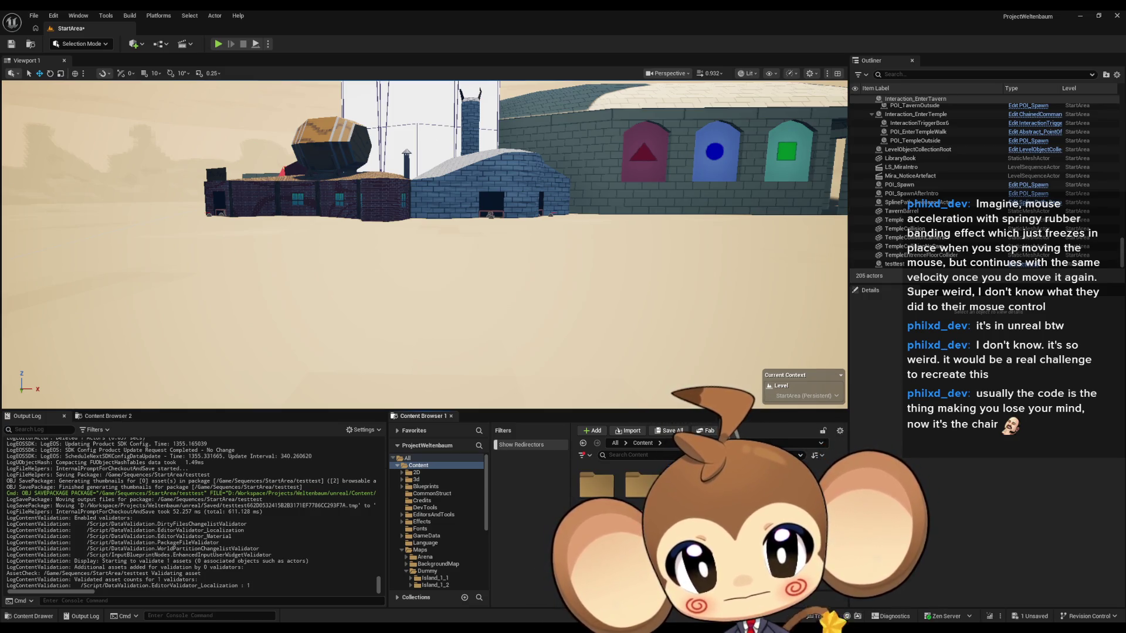
pyautogui.click(426, 487)
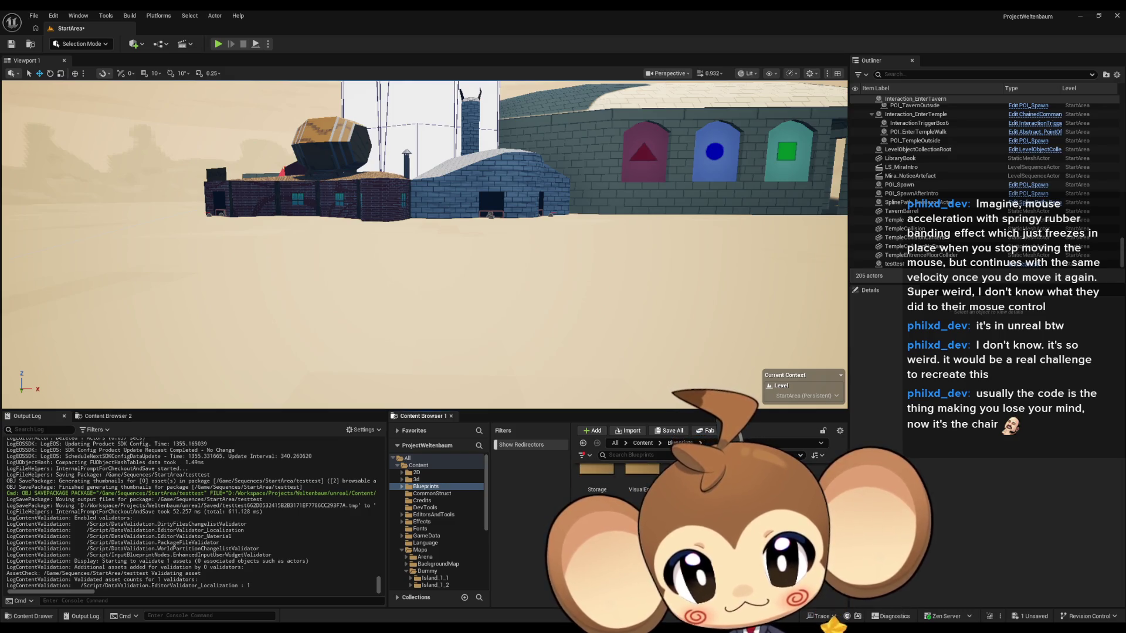
pyautogui.doubleClick(683, 469)
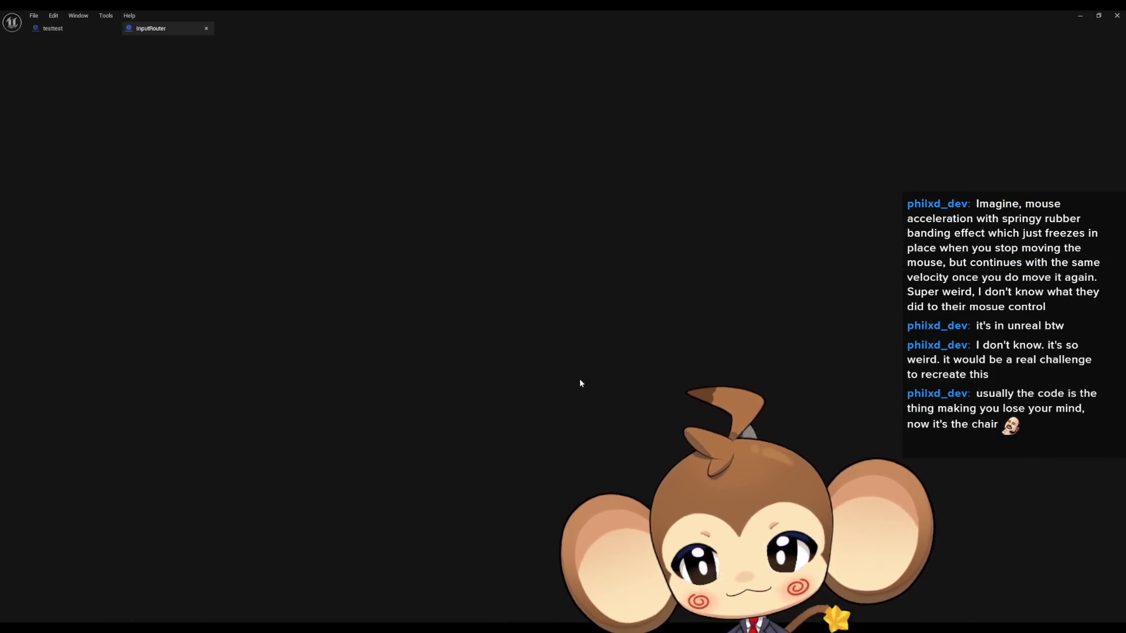
pyautogui.scroll(6, 561, 353)
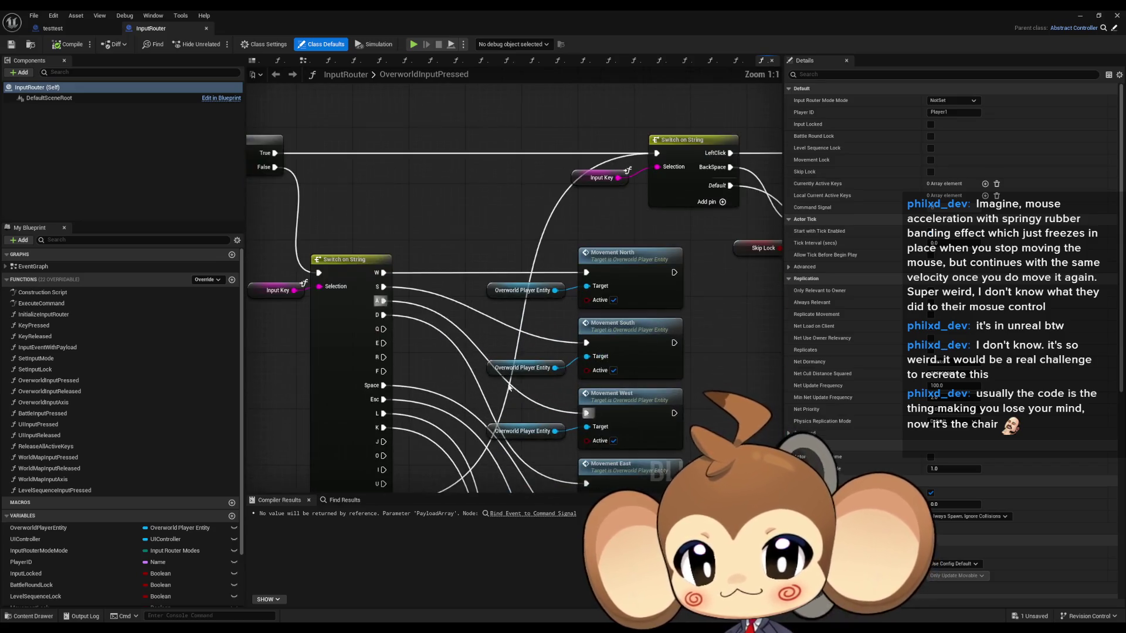
pyautogui.scroll(-7, 633, 416)
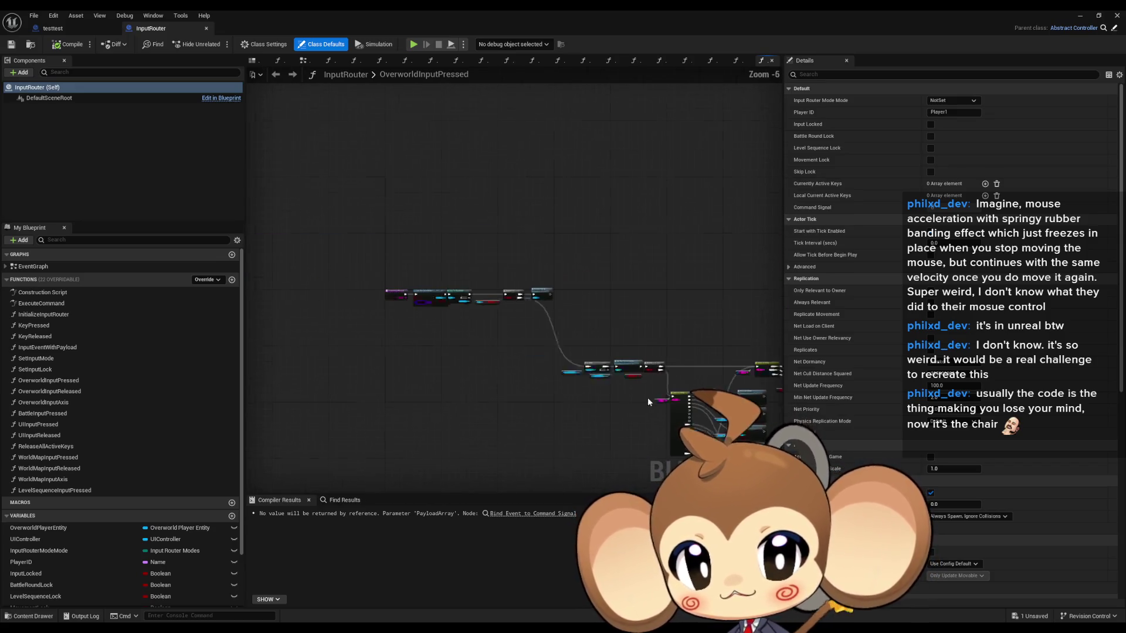
pyautogui.scroll(3, 608, 354)
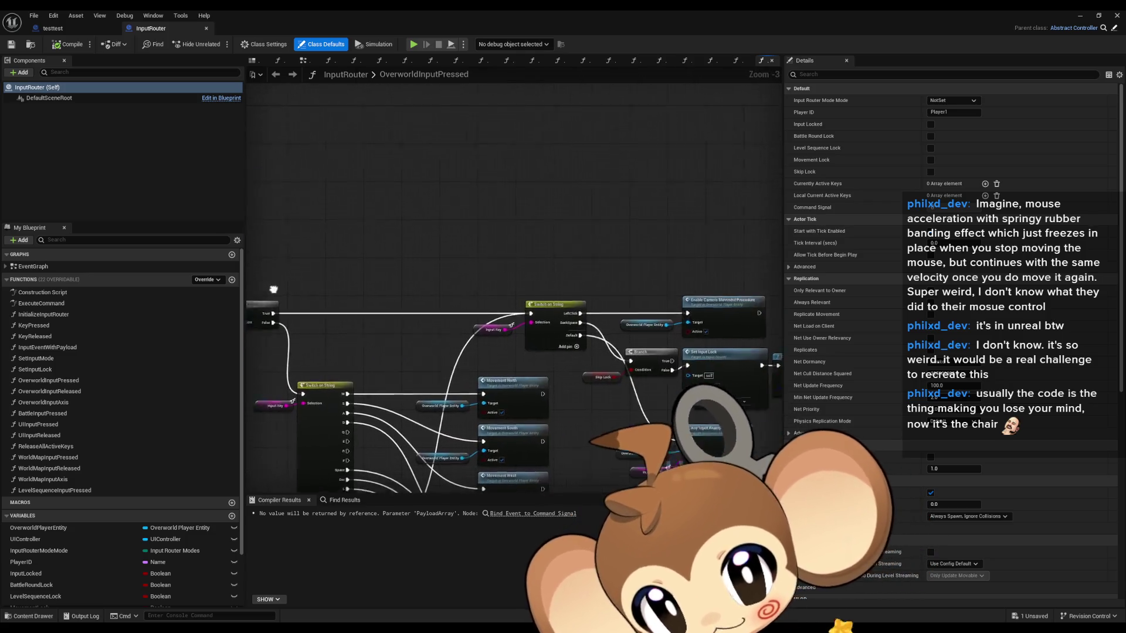
# - Add a third case pin to Switch on String in OverworldInputPressed and rename it Q
pyautogui.moveTo(429, 371); pyautogui.dragTo(564, 291)
pyautogui.scroll(2, 564, 291)
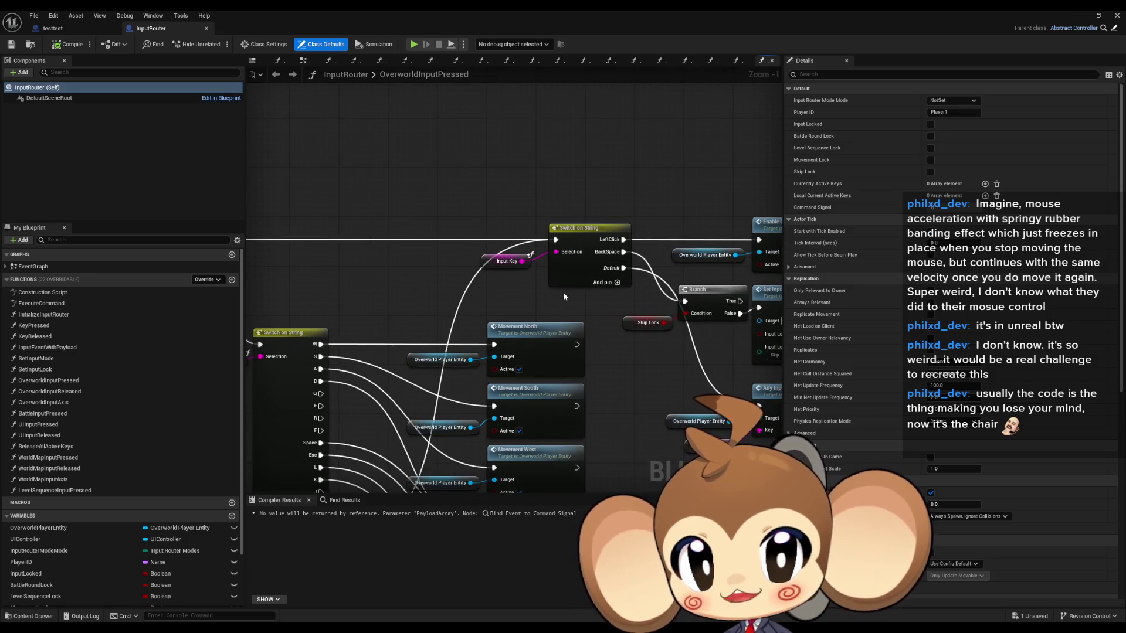
pyautogui.moveTo(641, 293); pyautogui.dragTo(505, 389)
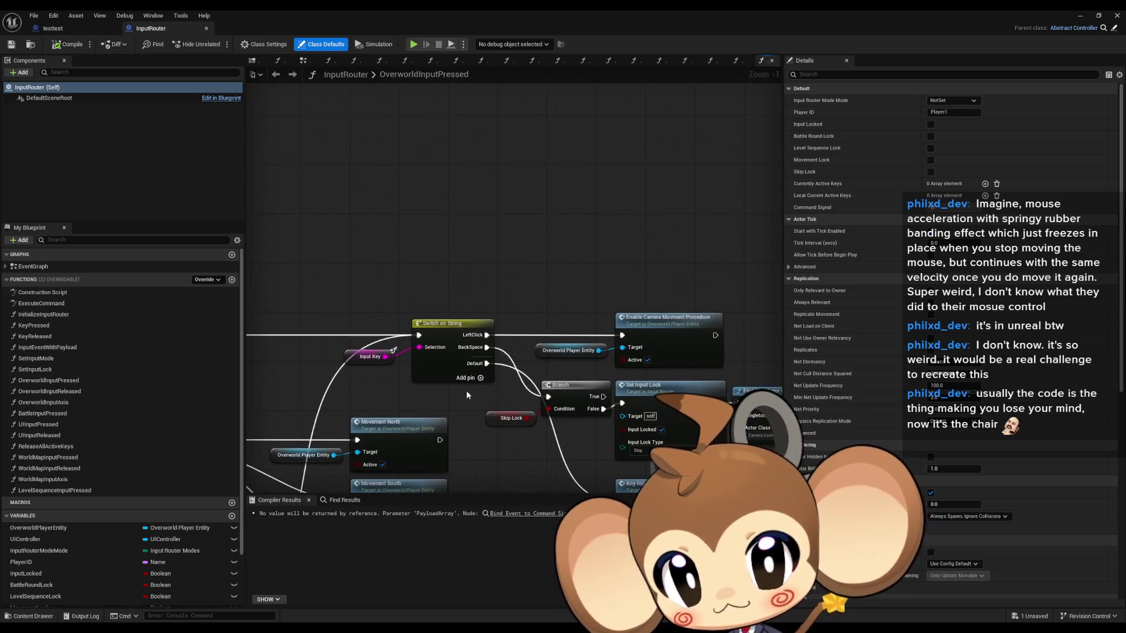
pyautogui.click(481, 378)
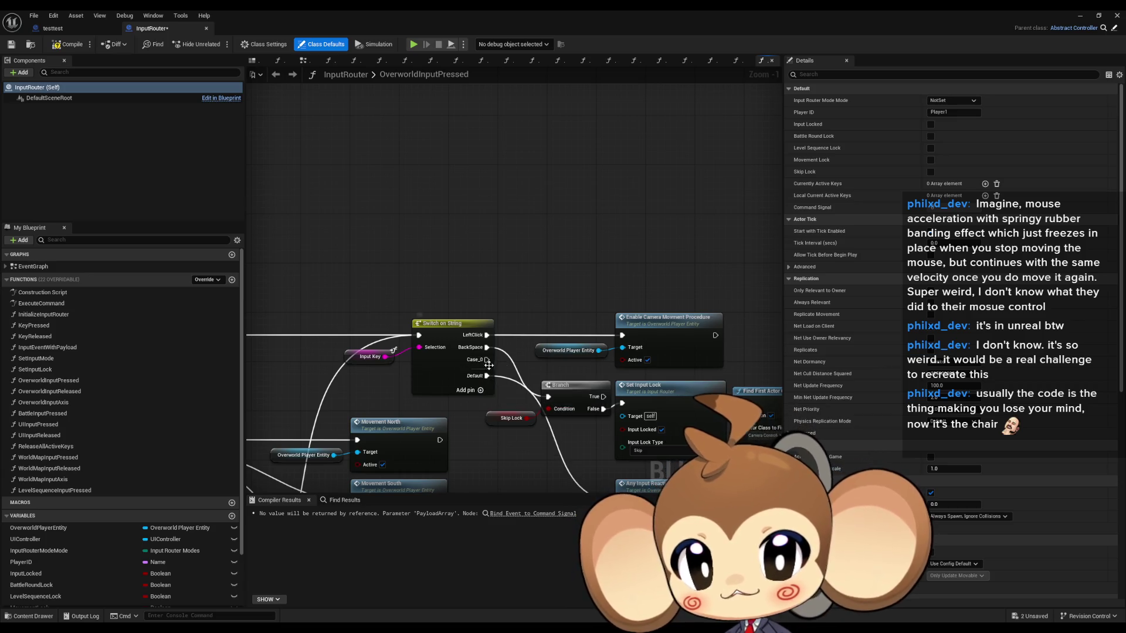
pyautogui.click(434, 368)
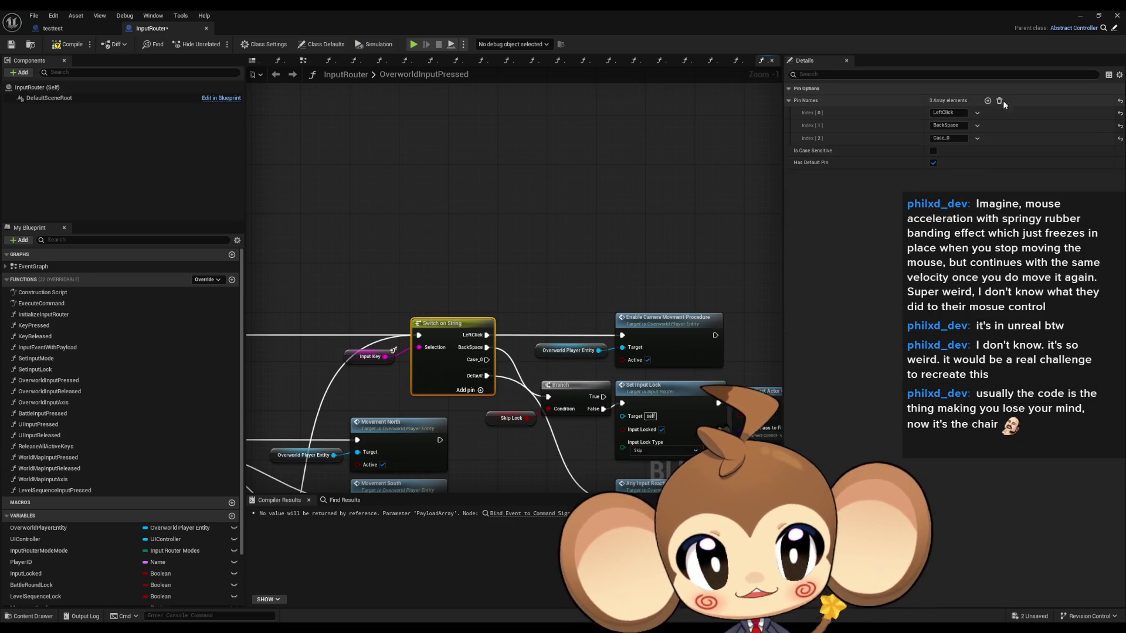
pyautogui.moveTo(524, 257); pyautogui.dragTo(674, 293)
pyautogui.moveTo(500, 361)
pyautogui.mouseDown()
pyautogui.moveTo(527, 188)
pyautogui.moveTo(494, 334)
pyautogui.mouseUp()
pyautogui.click(948, 138)
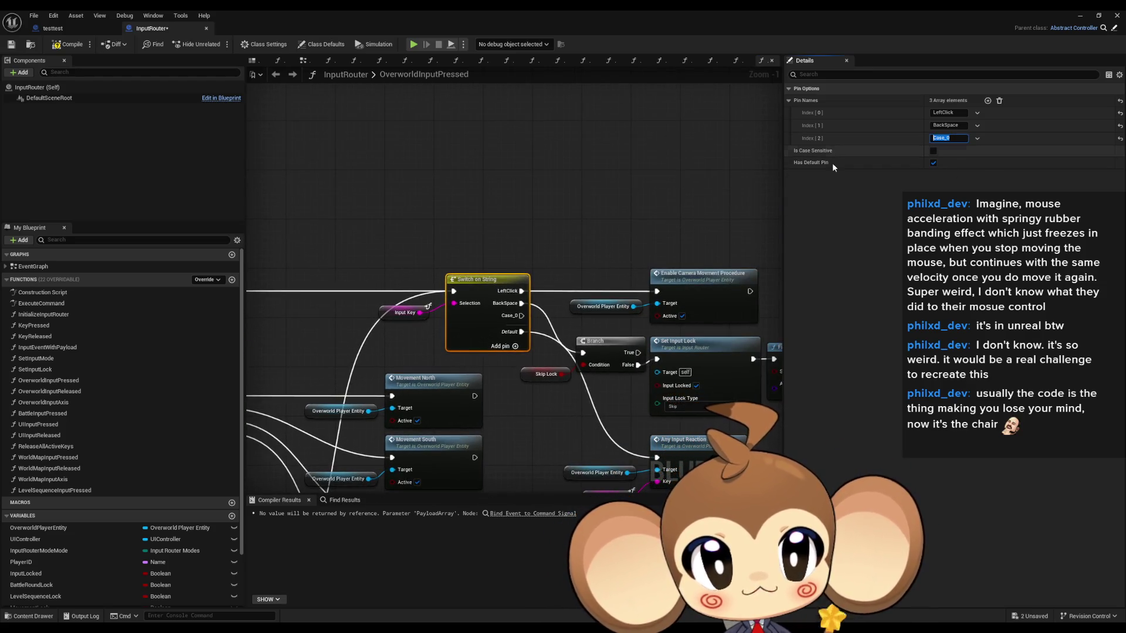
pyautogui.write('Q')
pyautogui.click(520, 199)
pyautogui.moveTo(521, 315); pyautogui.dragTo(569, 194)
# - From the Q case, add a Find First Actor Of Class node set to Testtest
pyautogui.write('find first actor')
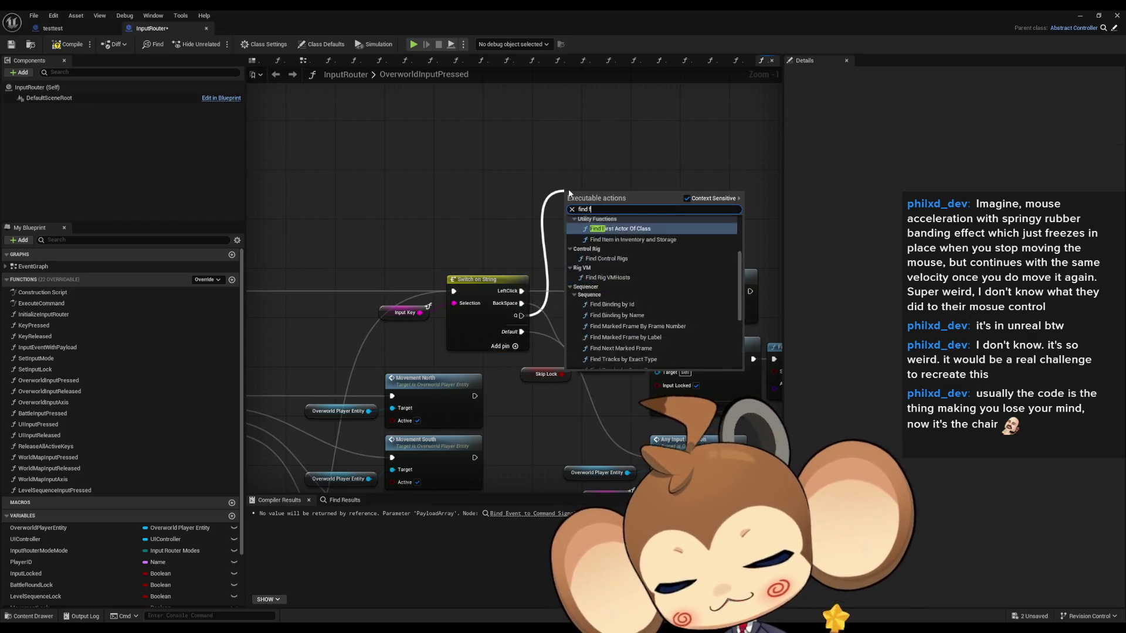
pyautogui.press('Return')
pyautogui.moveTo(714, 194); pyautogui.dragTo(659, 285)
pyautogui.moveTo(563, 285)
pyautogui.mouseDown()
pyautogui.moveTo(569, 213)
pyautogui.moveTo(640, 235)
pyautogui.mouseUp()
pyautogui.click(539, 255)
pyautogui.click(606, 286)
# - Add a Cast To testtest and a Start call on its output, then compile InputRouter
pyautogui.write('cast testte')
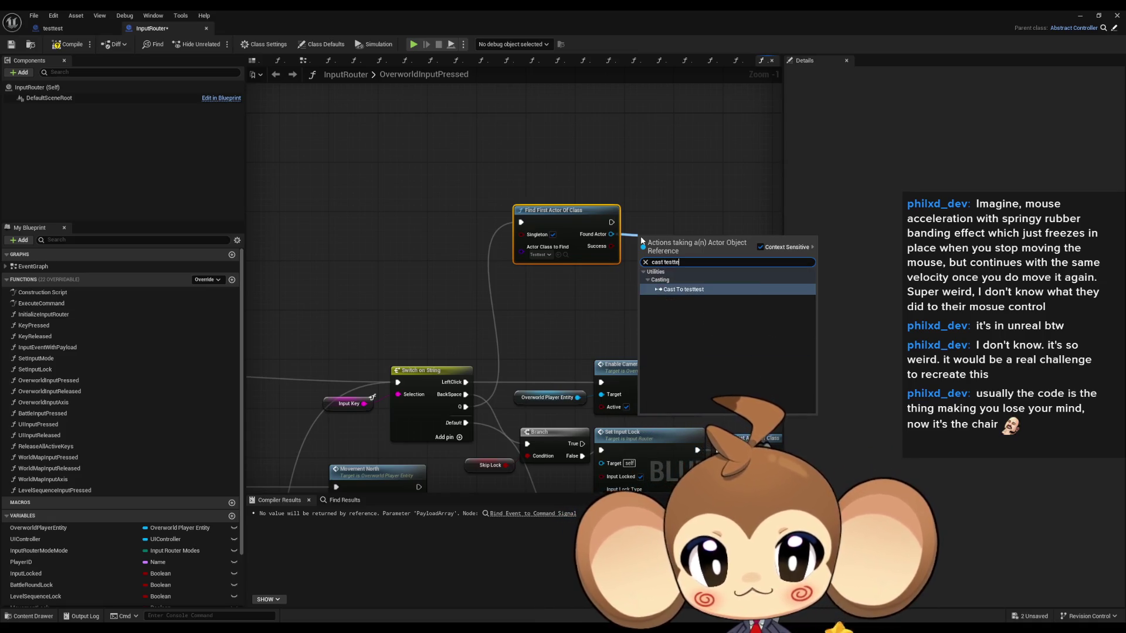
pyautogui.press('Return')
pyautogui.moveTo(722, 274)
pyautogui.mouseDown()
pyautogui.moveTo(757, 267)
pyautogui.moveTo(755, 234)
pyautogui.mouseUp()
pyautogui.write('start')
pyautogui.press('Return')
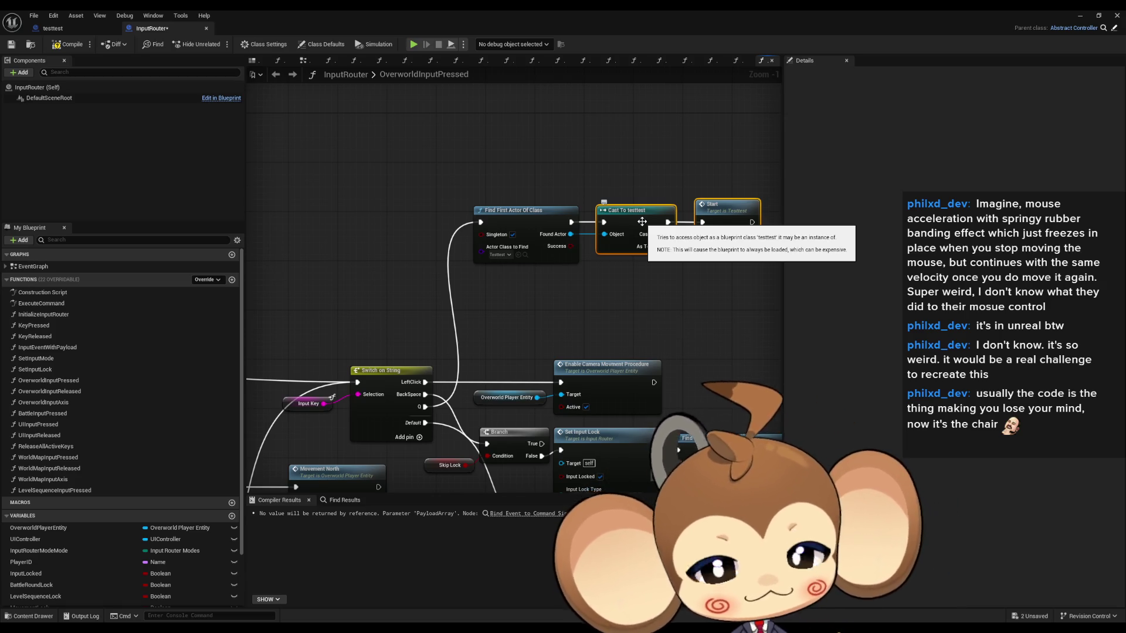
pyautogui.click(383, 225)
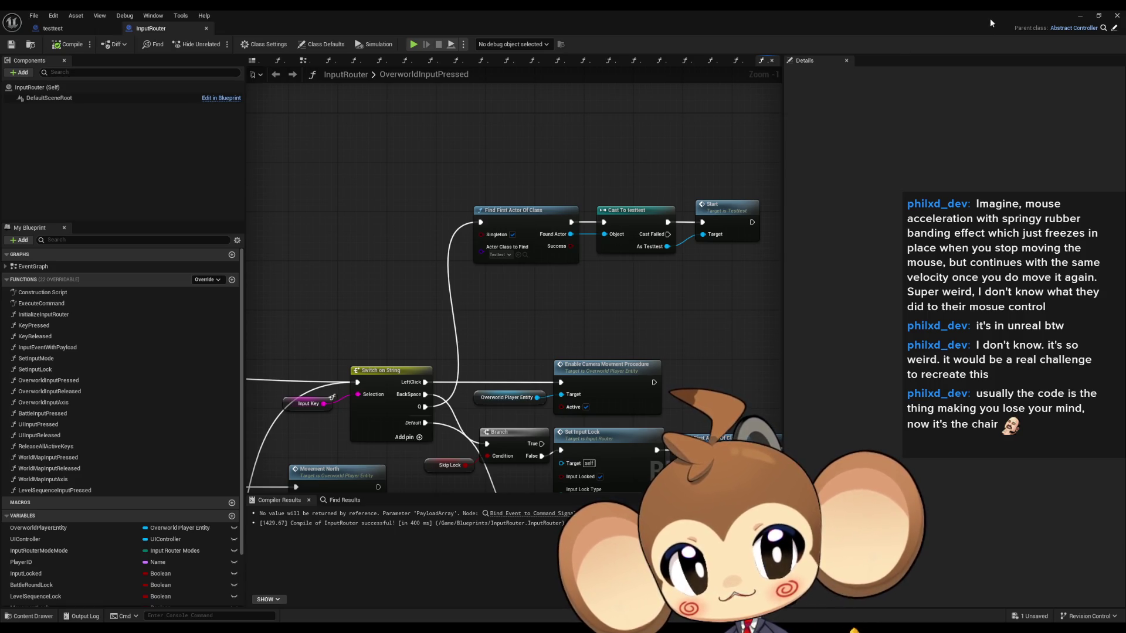
pyautogui.click(1080, 15)
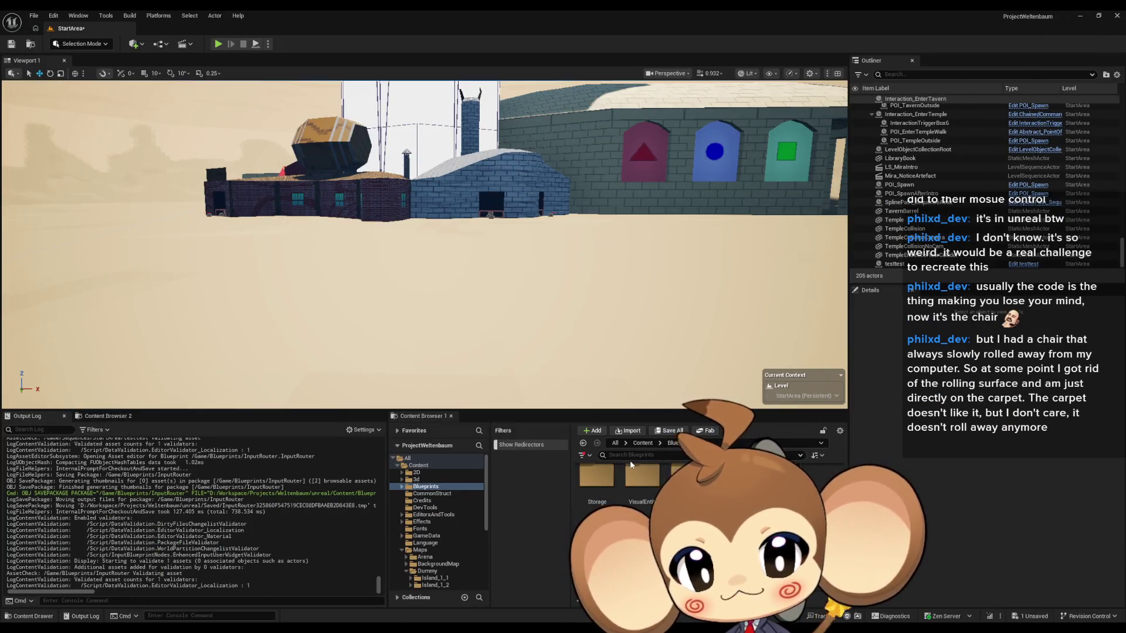
# - Save all changed content, including the StartArea level
pyautogui.click(642, 443)
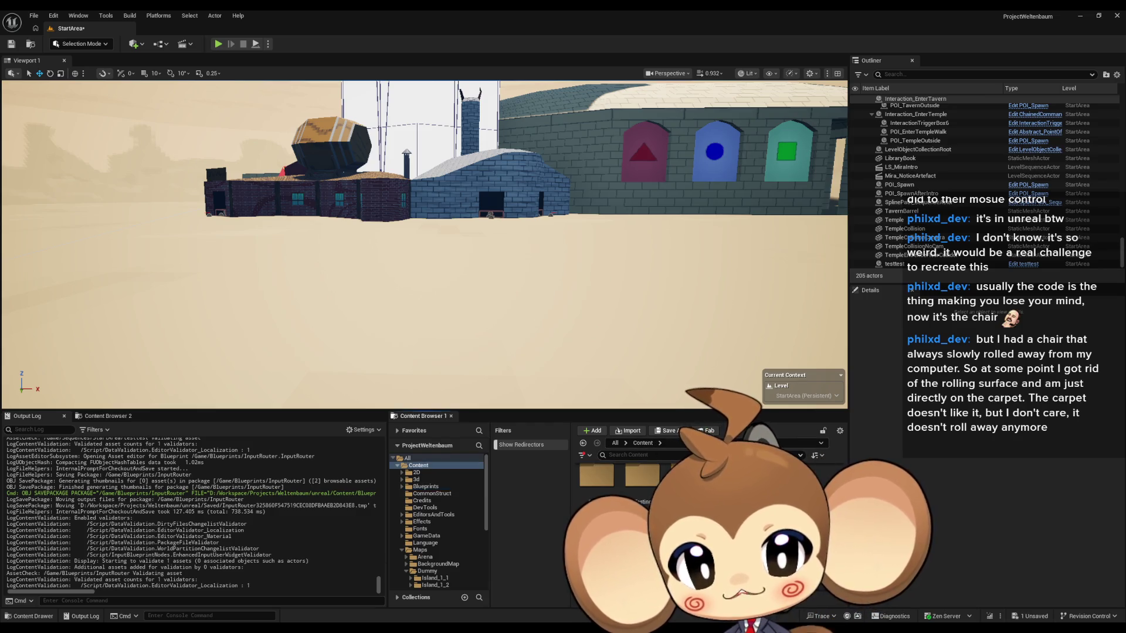
pyautogui.hotkey('ctrl', 'shift', 's')
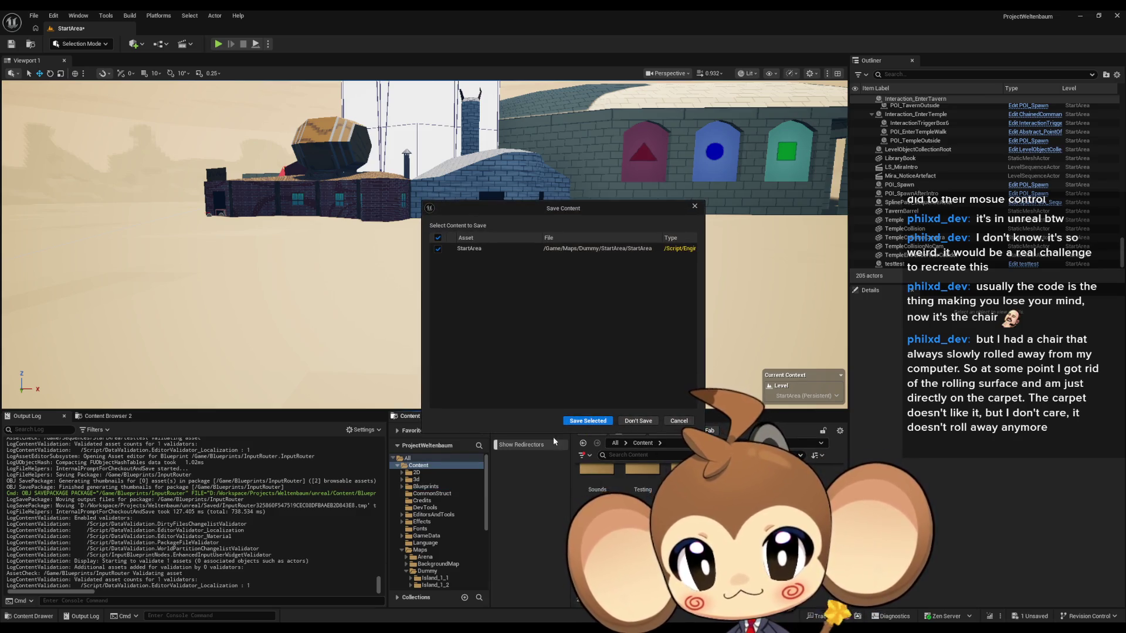
pyautogui.click(587, 420)
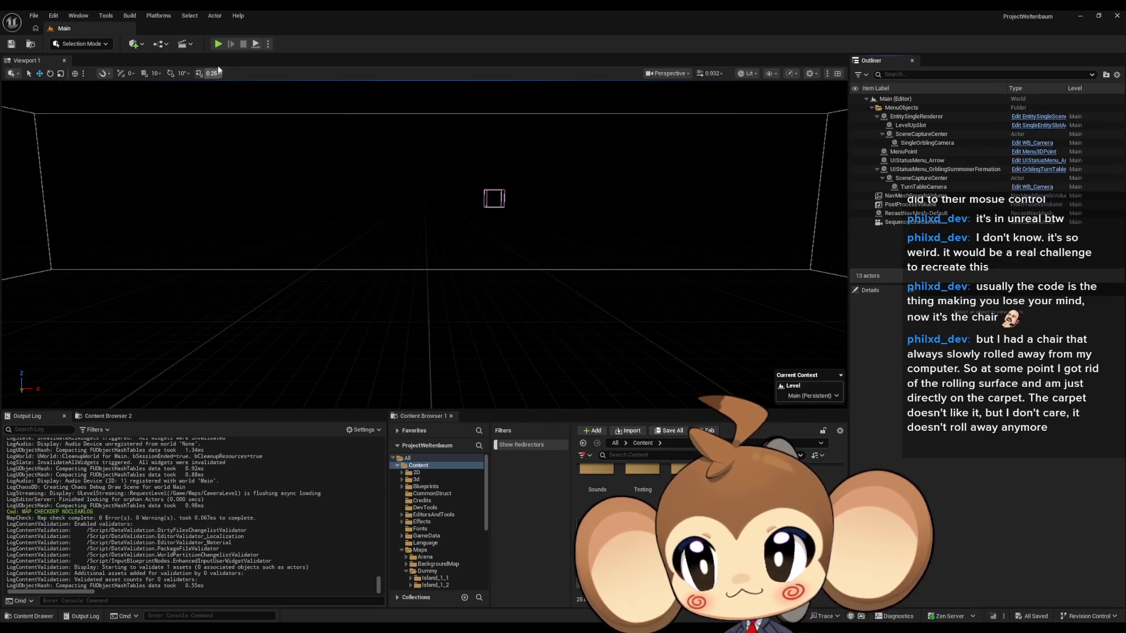
# - Start a Play-in-Editor session and scroll through the Outliner while the game runs
pyautogui.click(218, 44)
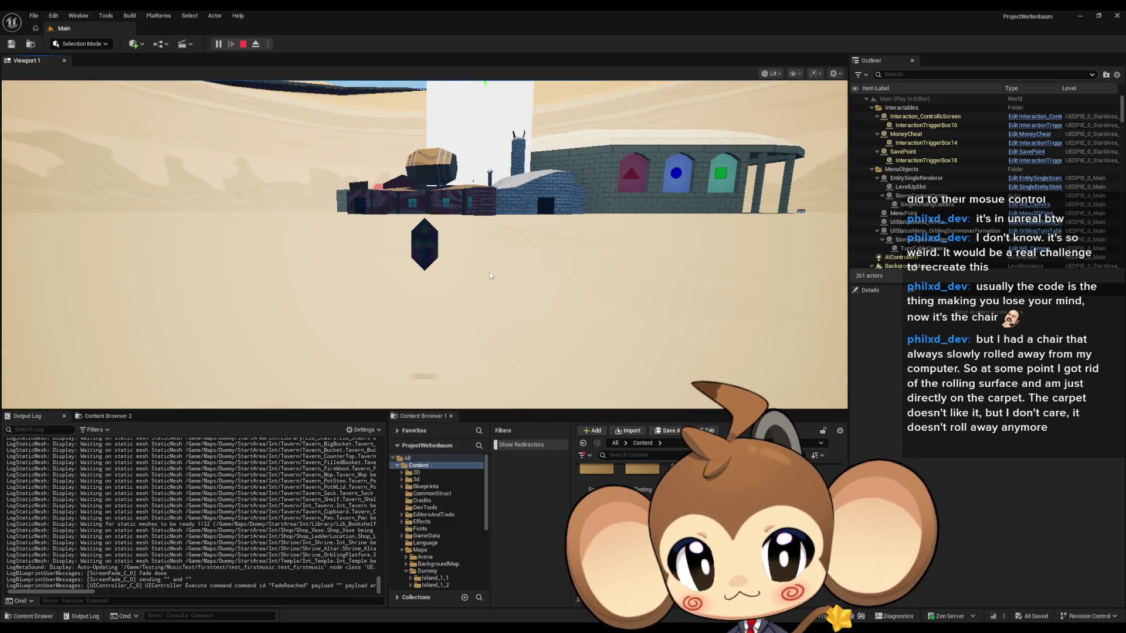
pyautogui.scroll(-10, 978, 216)
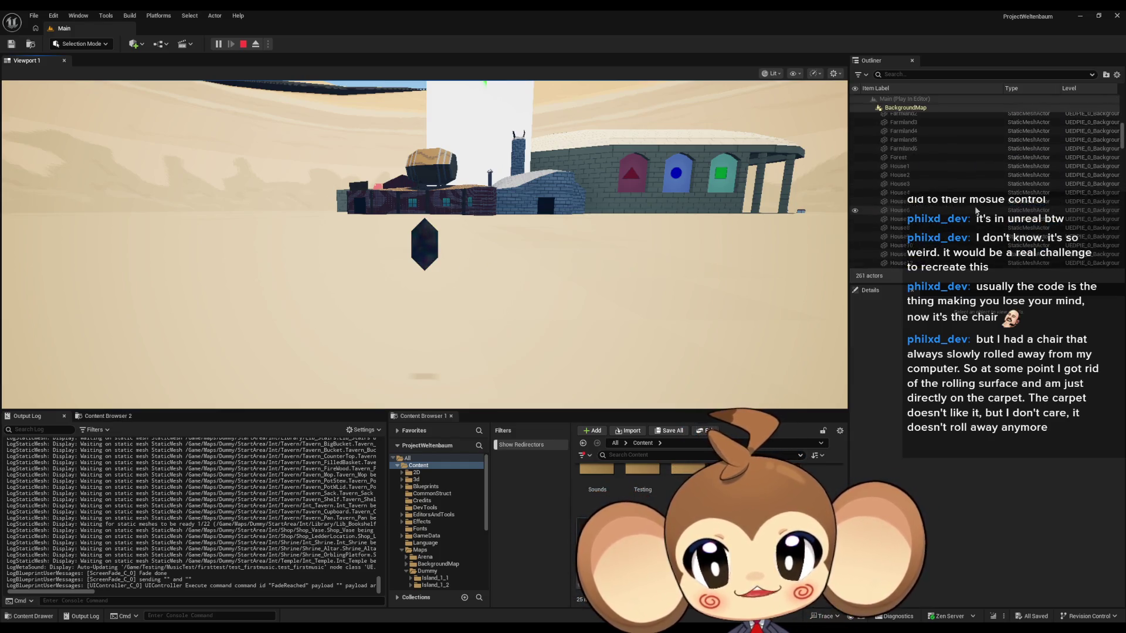
pyautogui.scroll(-10, 978, 216)
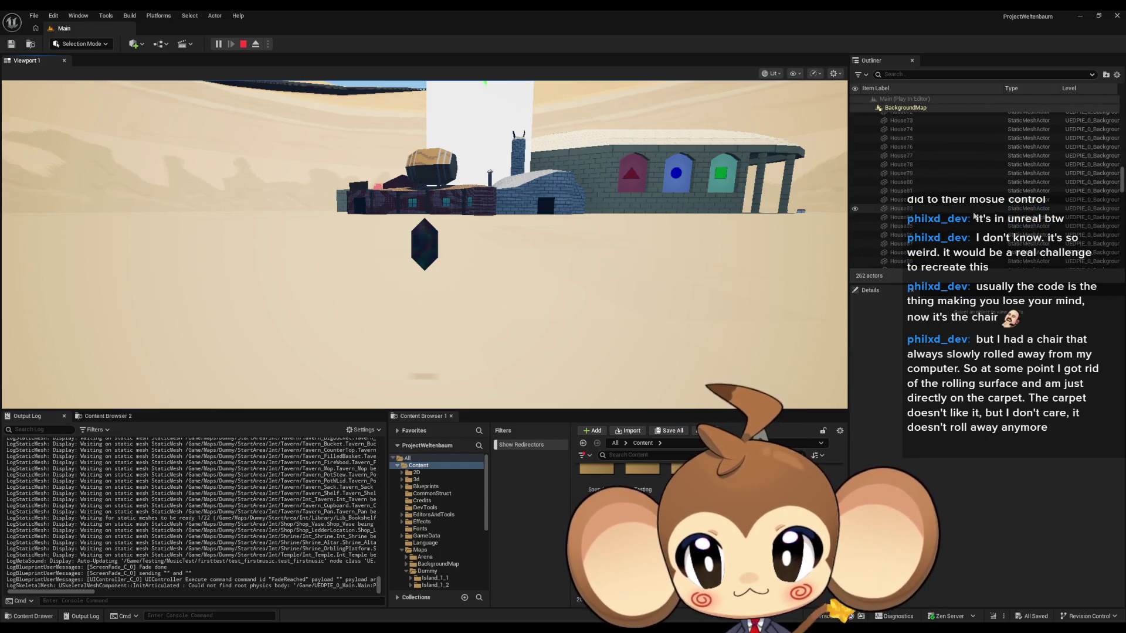
pyautogui.scroll(-10, 974, 216)
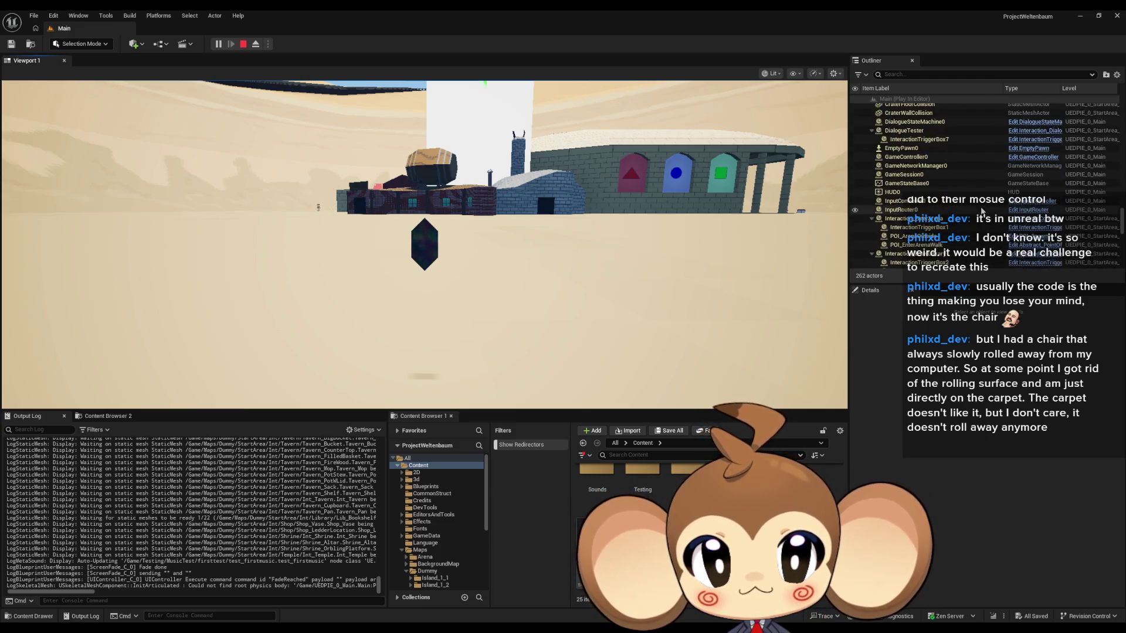
pyautogui.scroll(-8, 977, 216)
pyautogui.scroll(3, 978, 211)
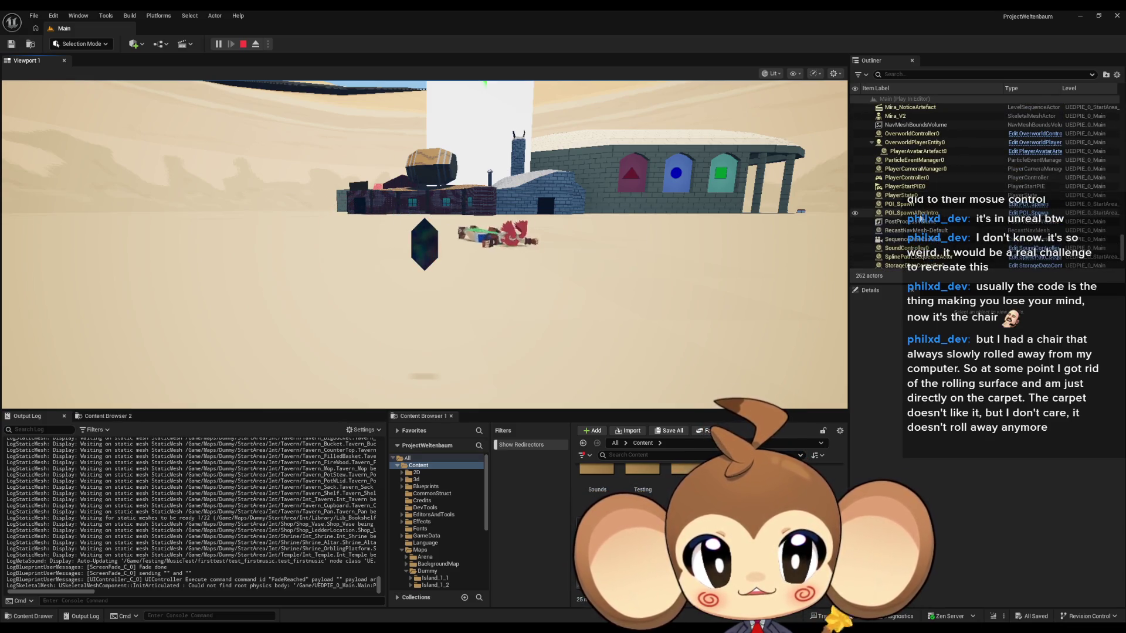
pyautogui.scroll(1, 903, 173)
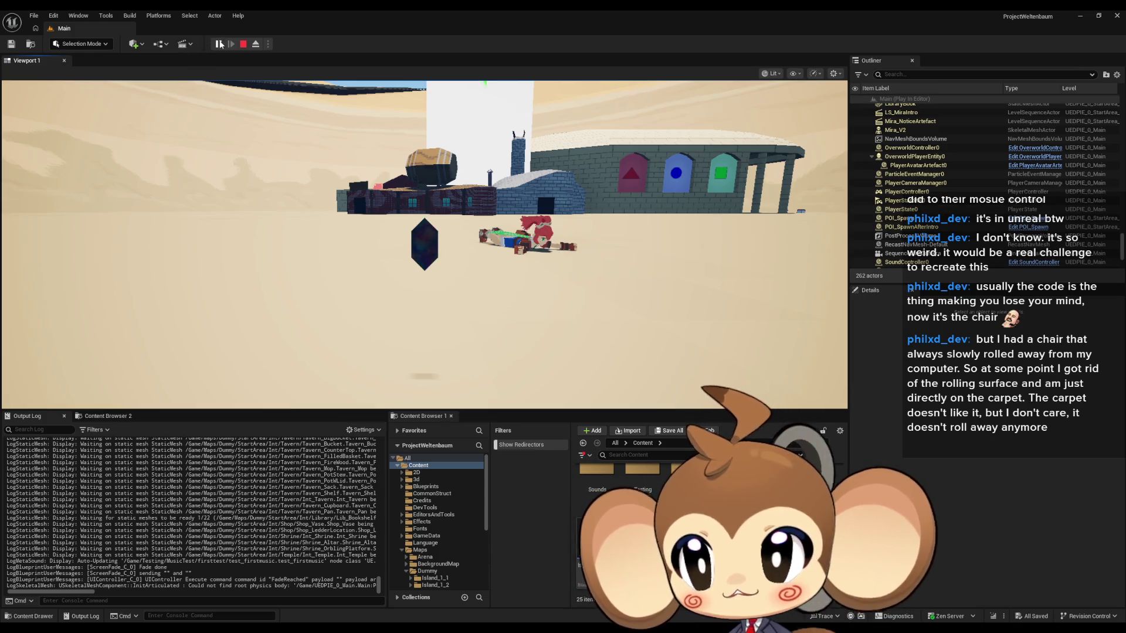
# - Eject to select the Mira_V2 character, then possess the player again and review the Outliner
pyautogui.click(256, 45)
pyautogui.click(897, 130)
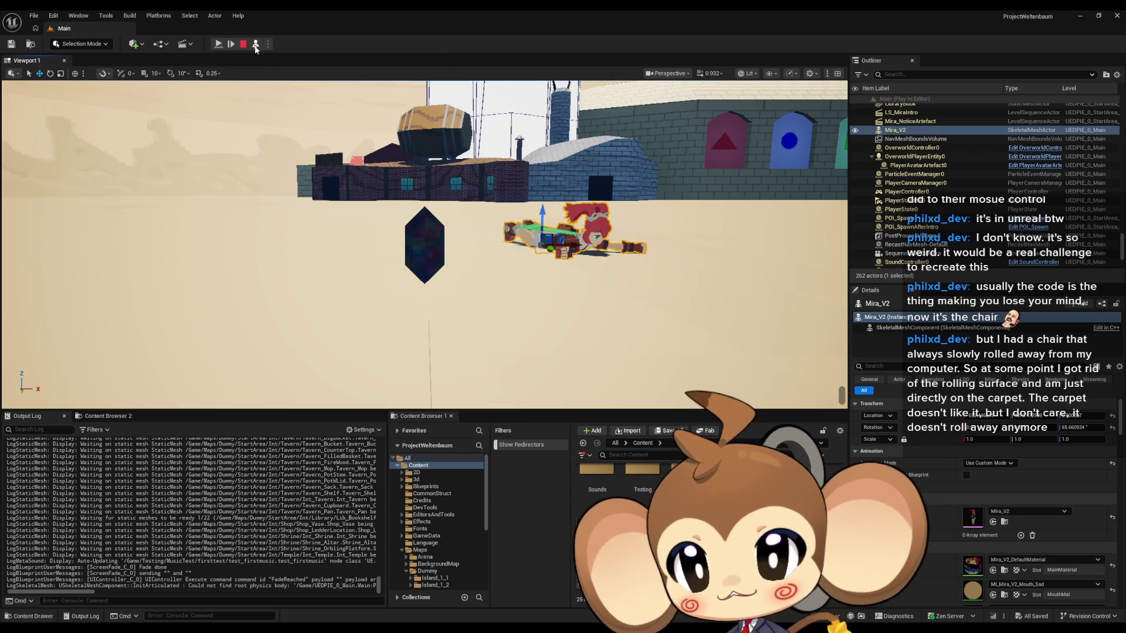
pyautogui.click(255, 44)
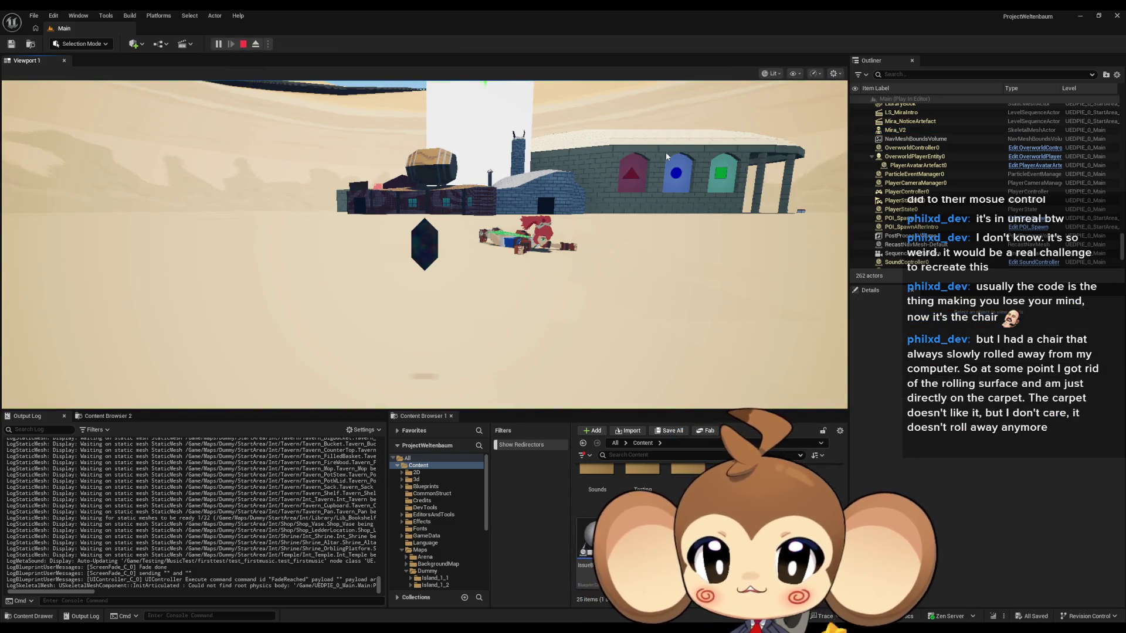
pyautogui.scroll(1, 983, 169)
pyautogui.scroll(1, 983, 169)
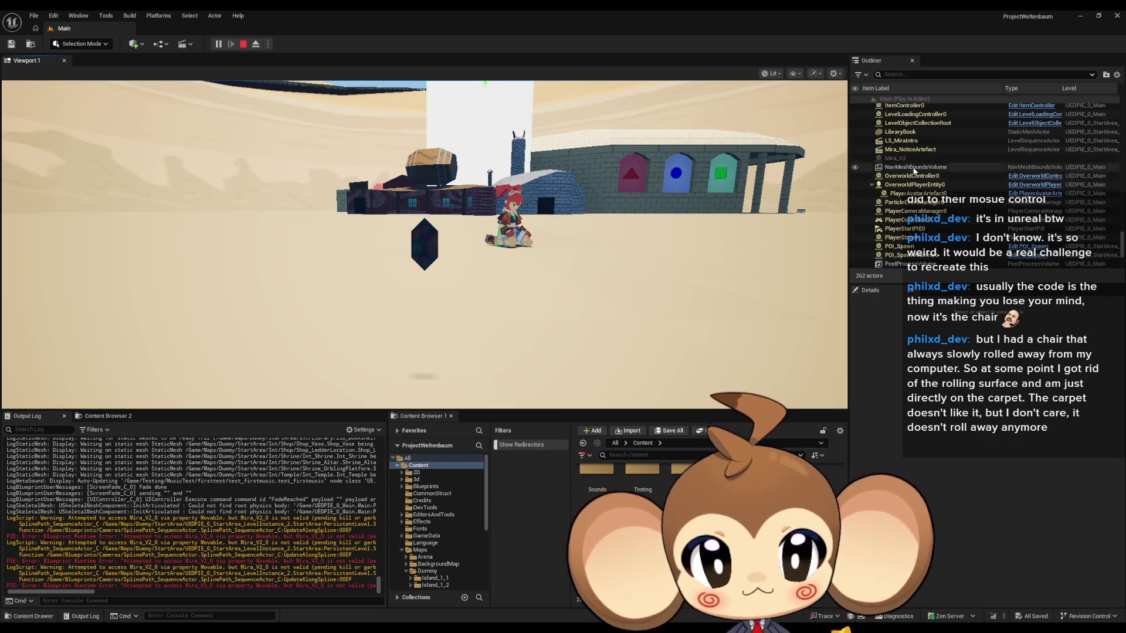
pyautogui.scroll(-3, 948, 185)
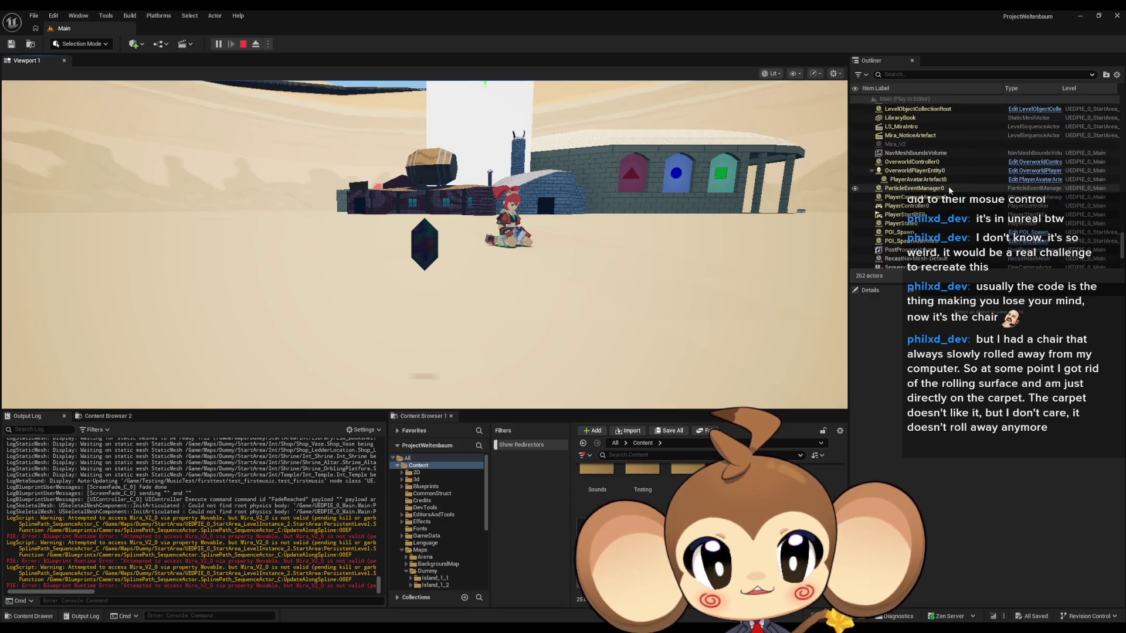
pyautogui.scroll(-2, 947, 185)
pyautogui.scroll(-5, 951, 200)
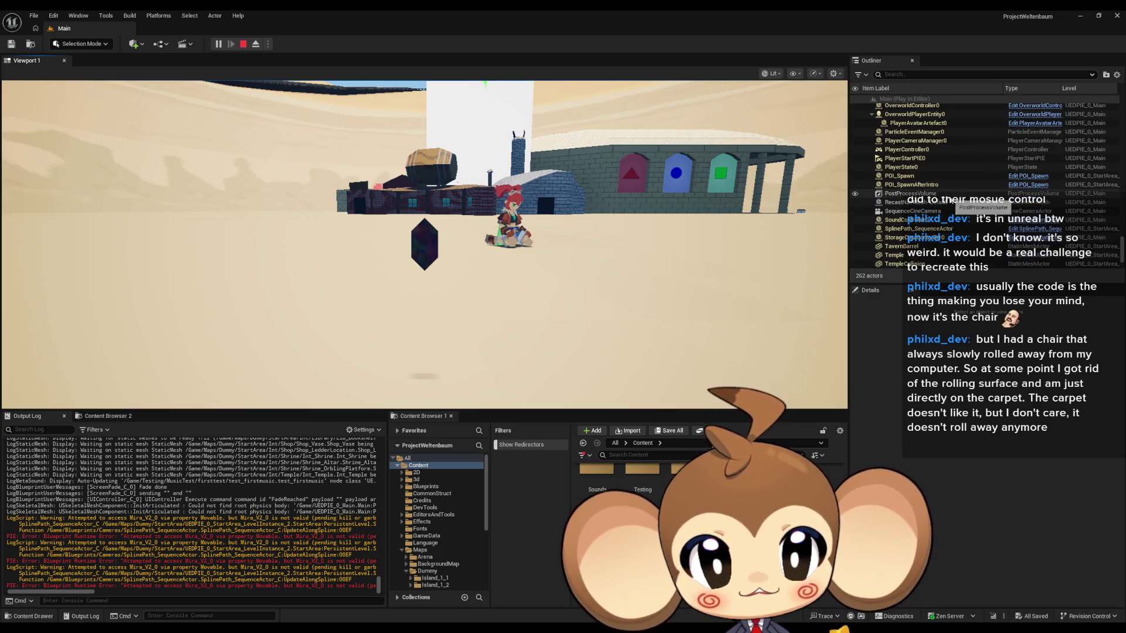
pyautogui.scroll(6, 950, 202)
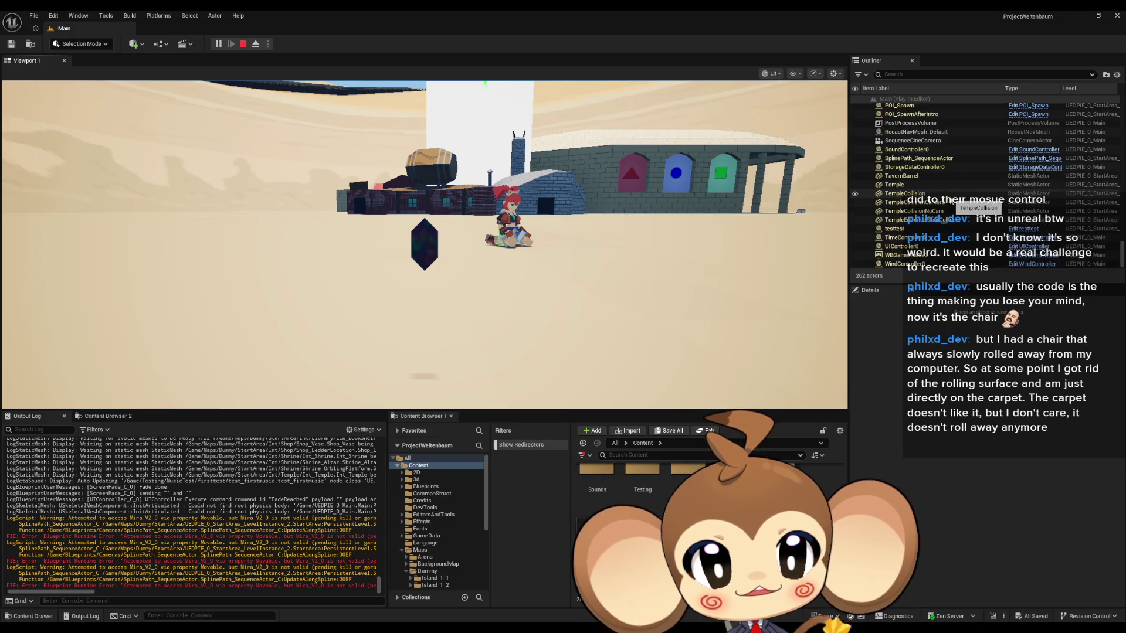
pyautogui.scroll(1, 949, 200)
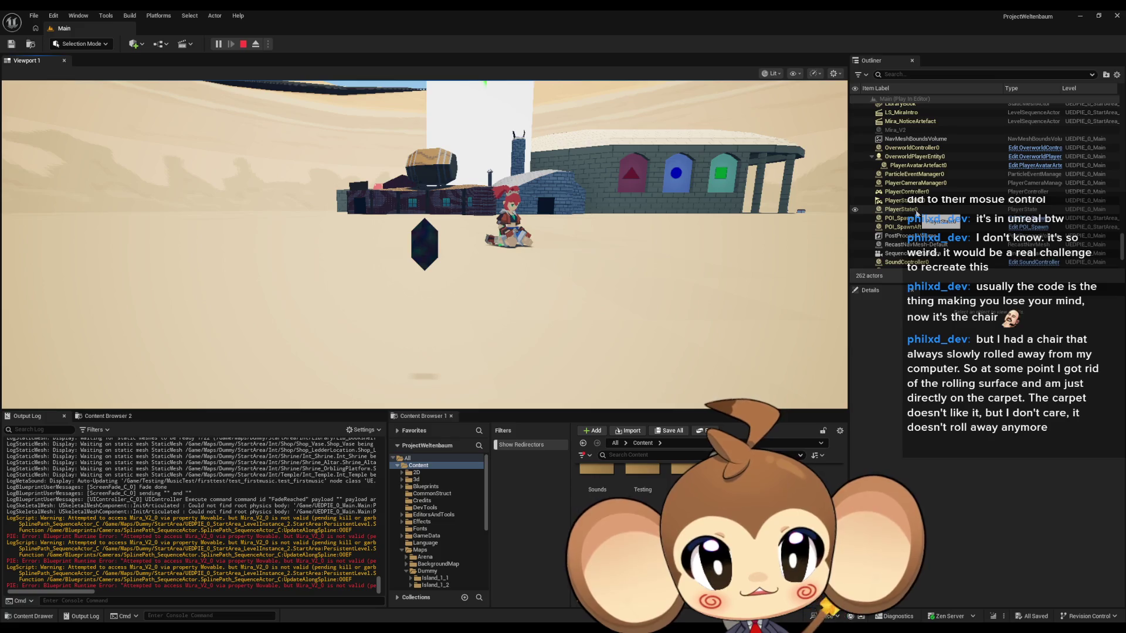
pyautogui.scroll(-1, 917, 214)
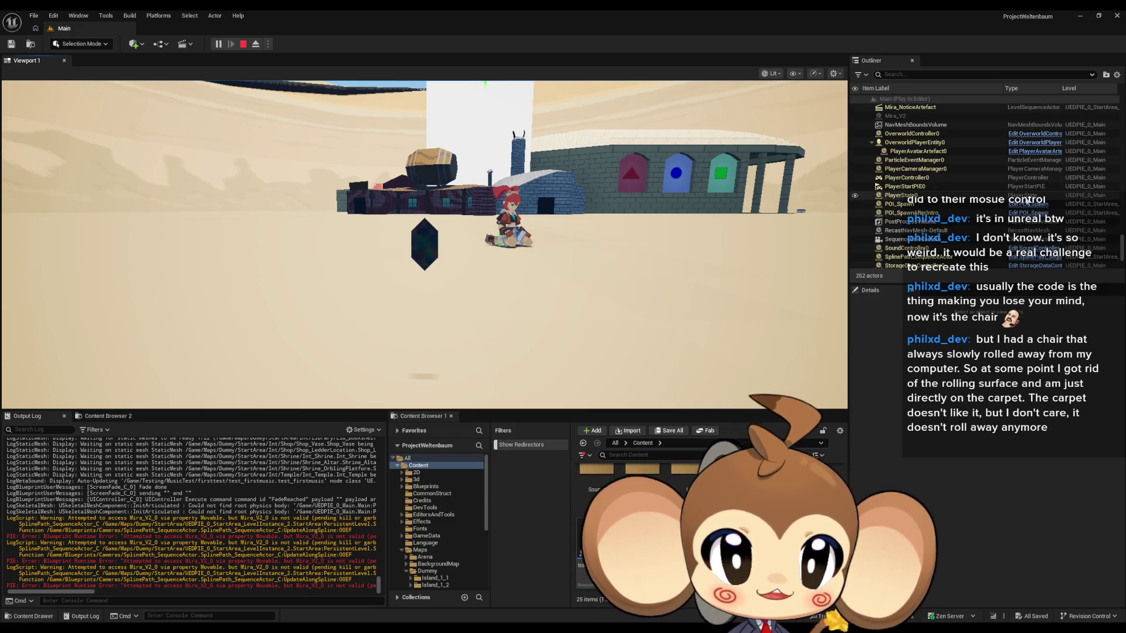
pyautogui.scroll(5, 922, 155)
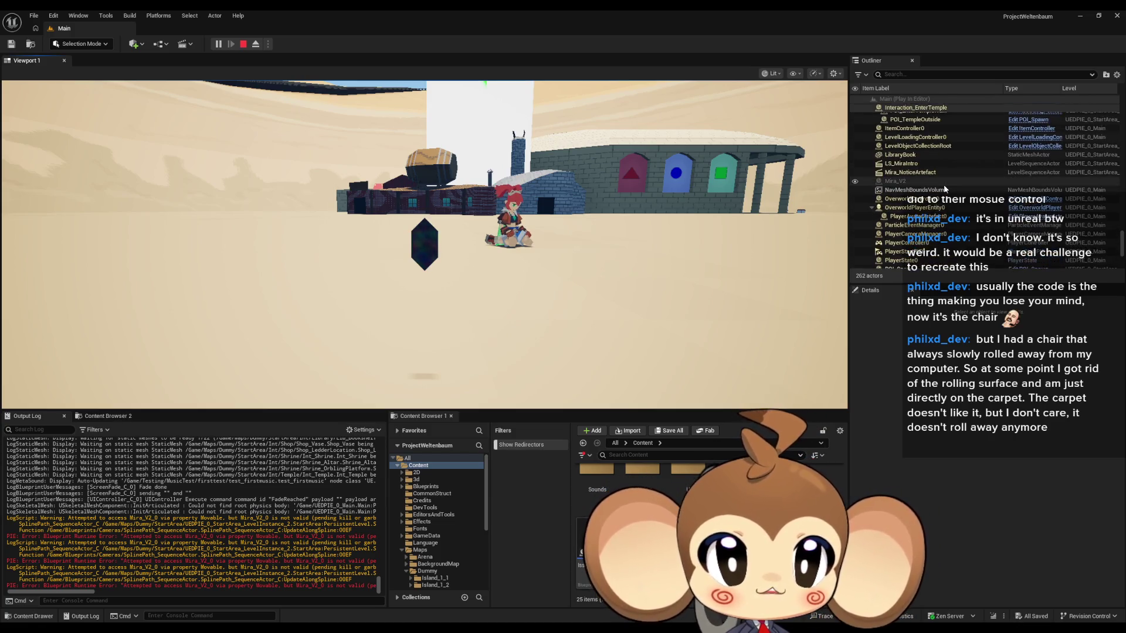
# - Eject to select the Mira player avatar, toggling between Eject and Possess
pyautogui.click(255, 45)
pyautogui.click(568, 185)
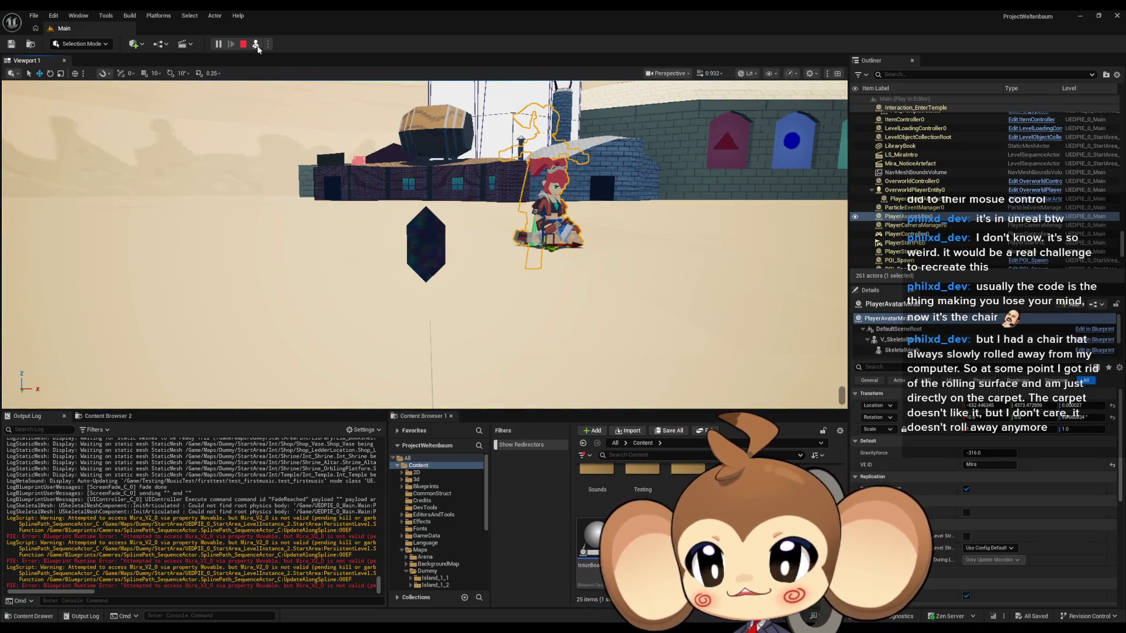
pyautogui.click(256, 44)
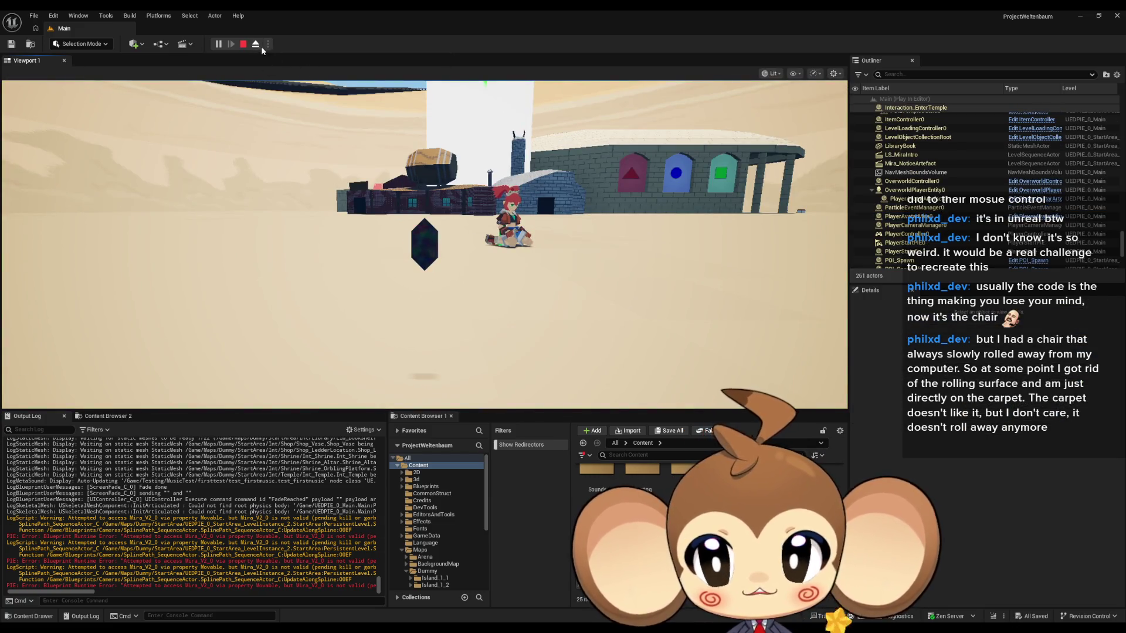
pyautogui.click(256, 44)
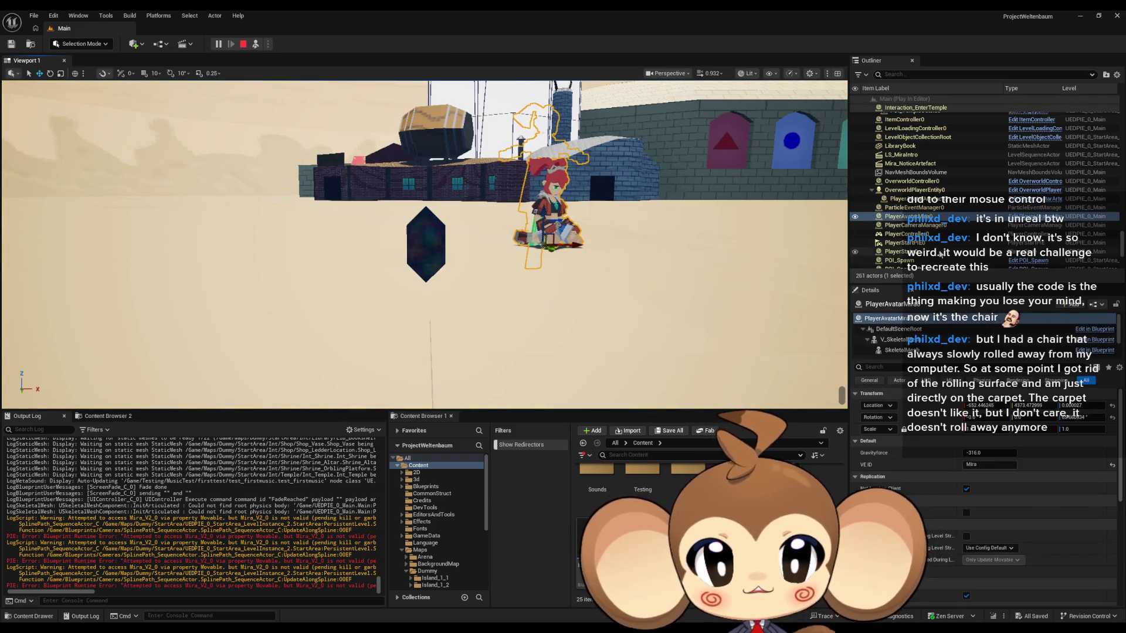
pyautogui.click(256, 44)
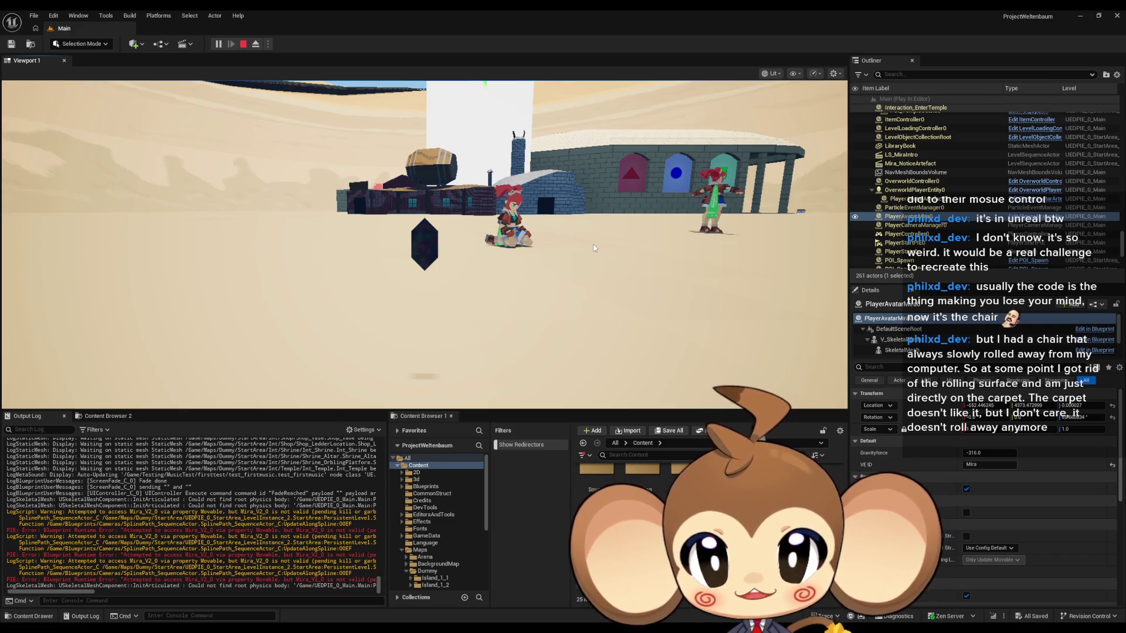
# - Inspect the avatar with the ejected editor camera, repossess the player, and clear the Output Log
pyautogui.click(553, 272)
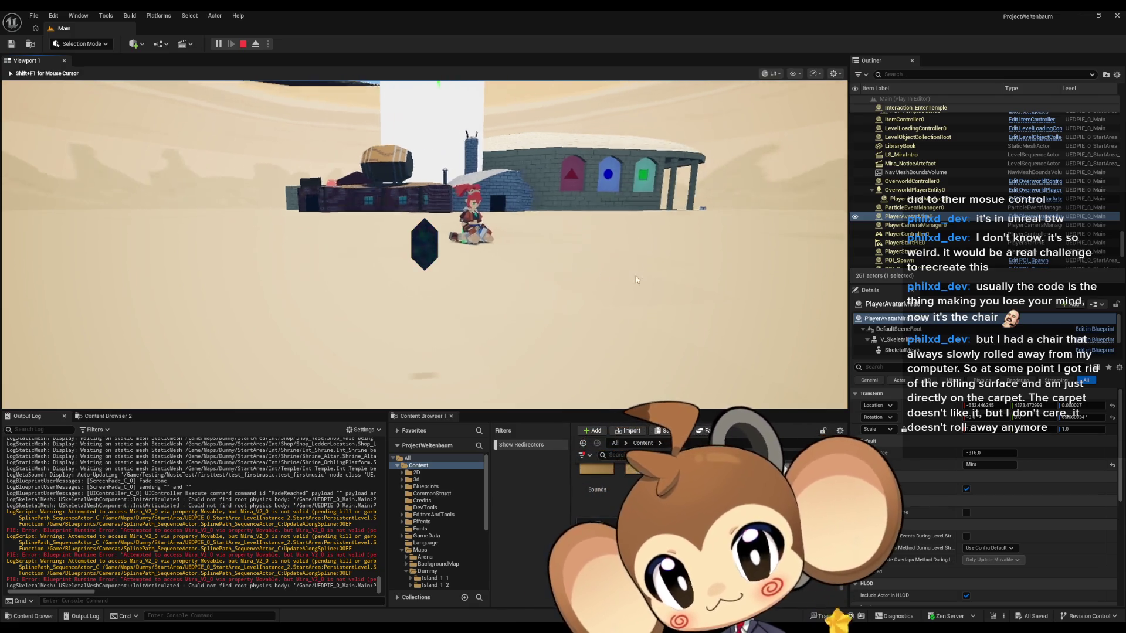
pyautogui.hotkey('shift', 'F1')
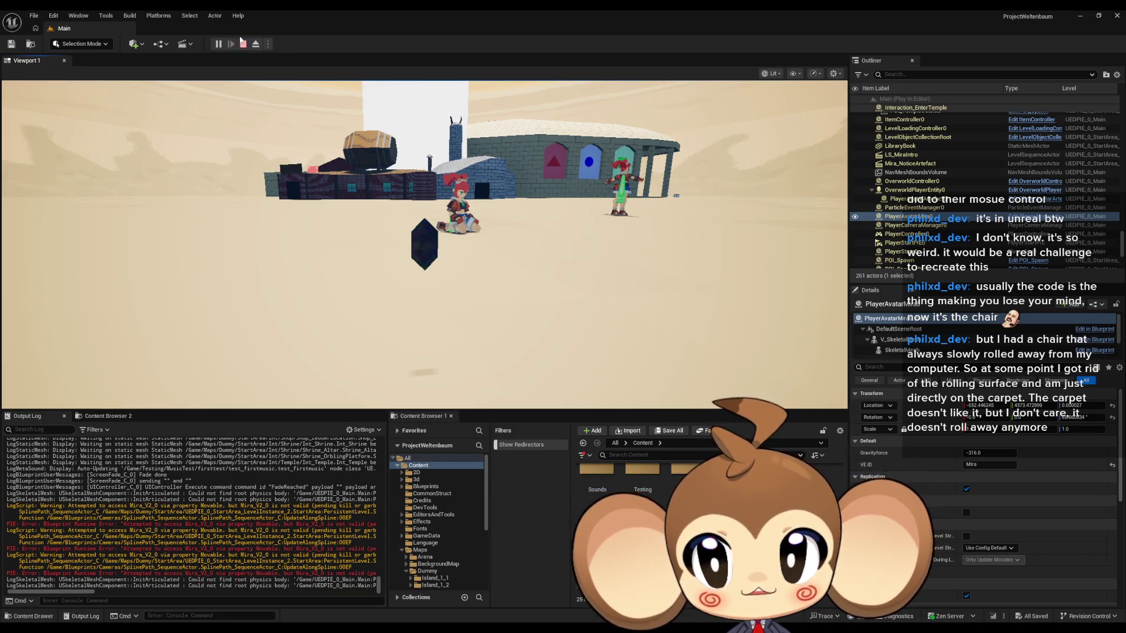
pyautogui.click(256, 45)
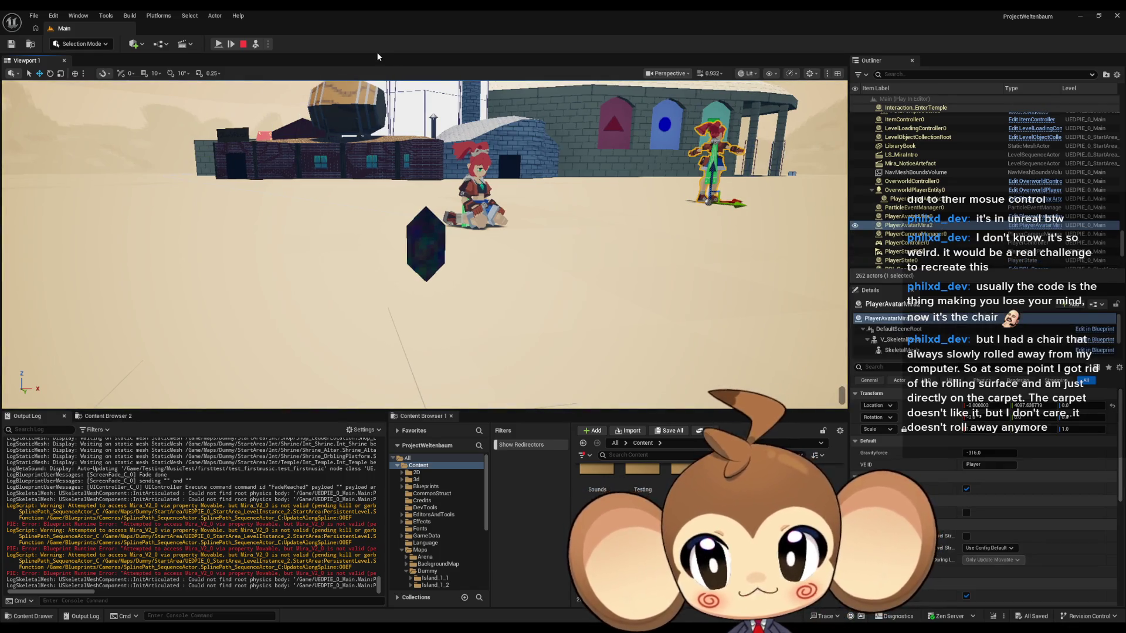
pyautogui.moveTo(352, 153); pyautogui.dragTo(320, 124)
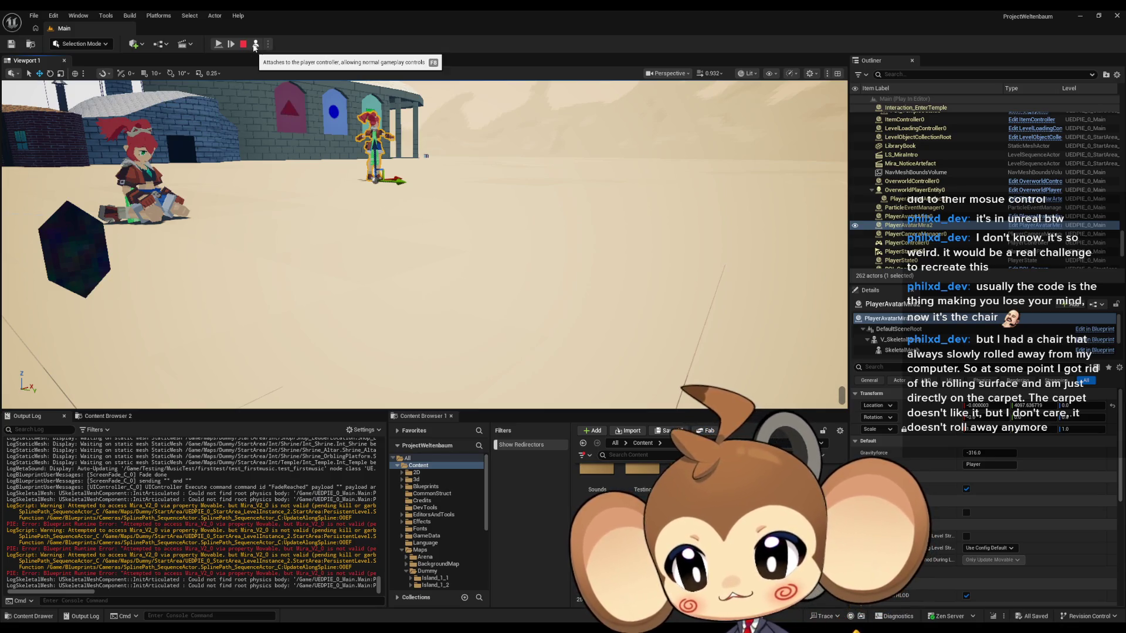
pyautogui.click(255, 45)
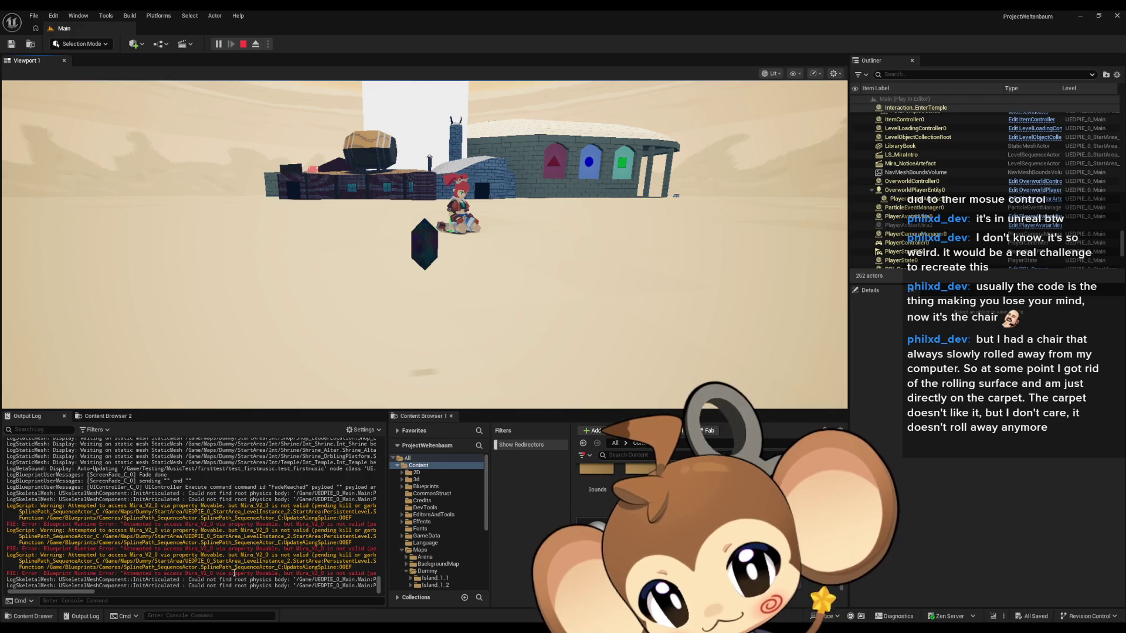
pyautogui.rightClick(167, 547)
pyautogui.click(190, 442)
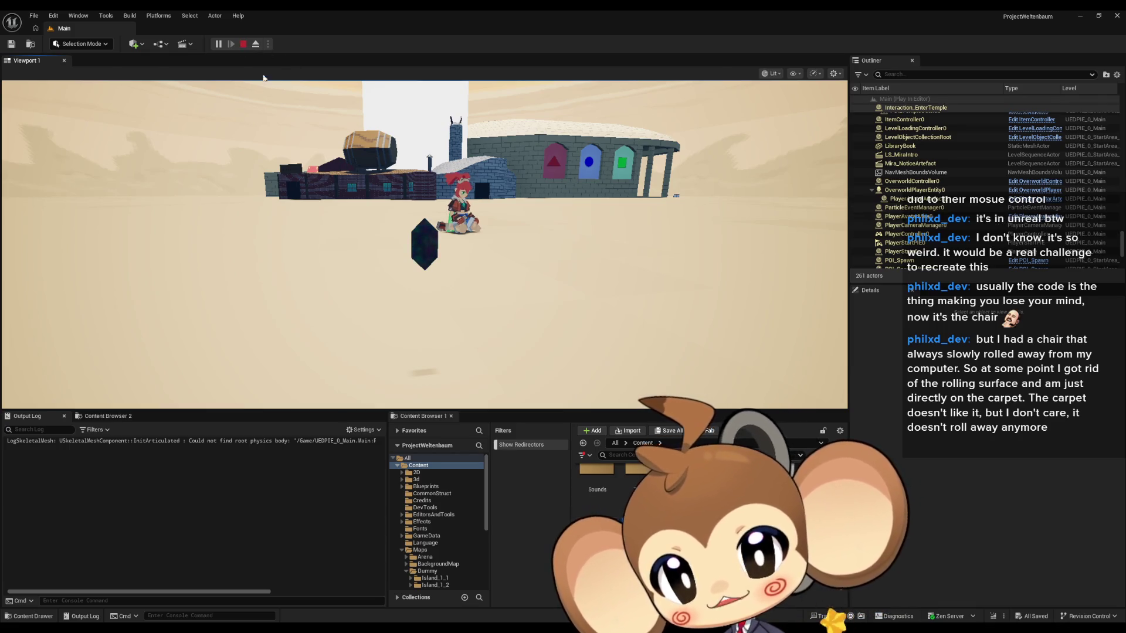
# - Stop the play session and open the testtest Blueprint's EventGraph
pyautogui.click(243, 44)
pyautogui.click(528, 603)
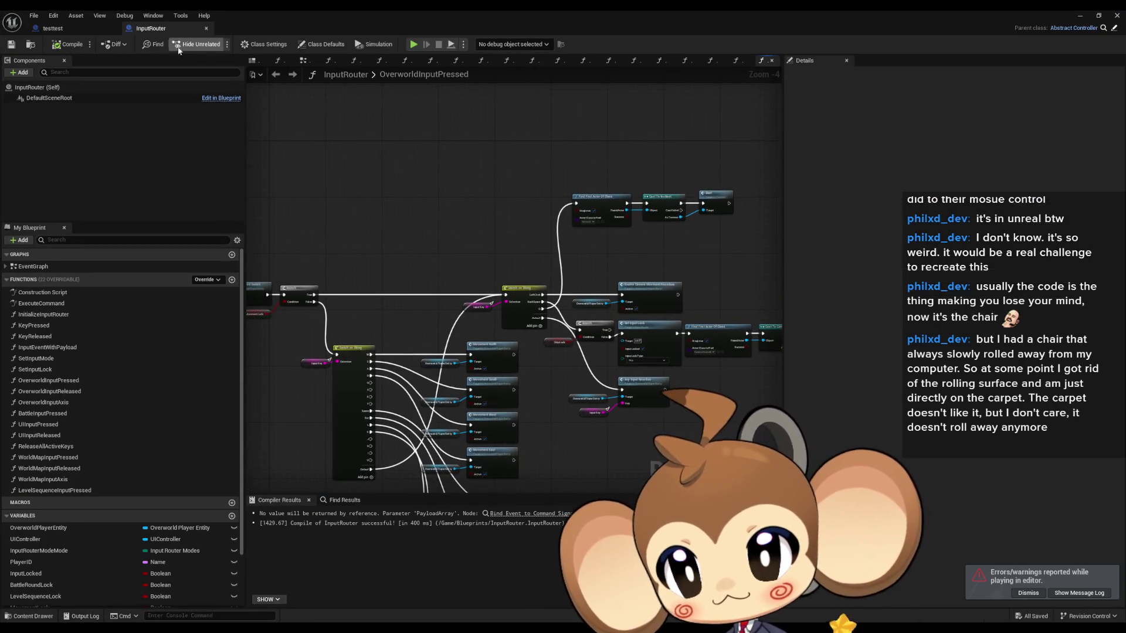
pyautogui.click(67, 30)
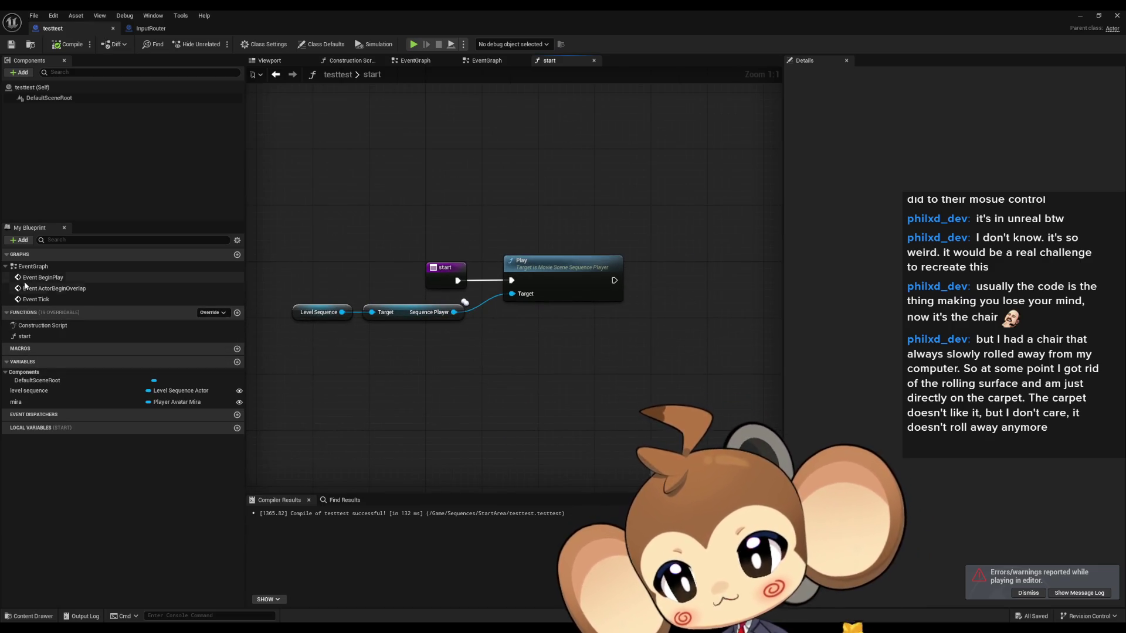
pyautogui.click(33, 268)
pyautogui.doubleClick(33, 269)
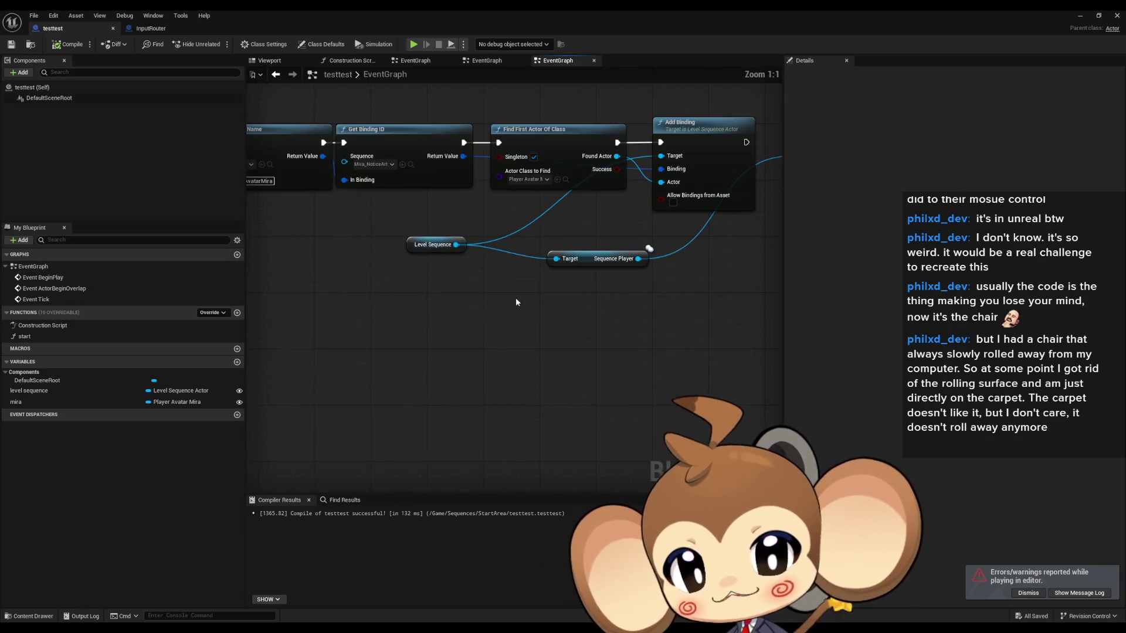
# - Select the chain of binding nodes starting at Find Binding by Name and remove it from the EventGraph
pyautogui.moveTo(601, 261)
pyautogui.mouseDown()
pyautogui.moveTo(601, 305)
pyautogui.moveTo(632, 368)
pyautogui.moveTo(687, 373)
pyautogui.mouseUp()
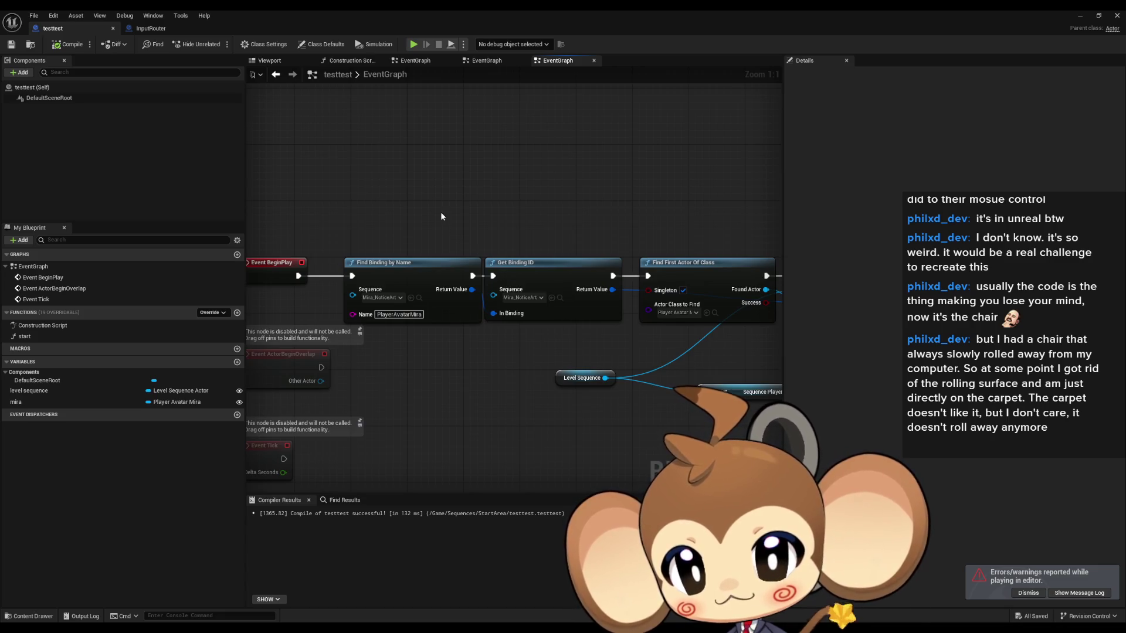
pyautogui.scroll(-5, 428, 209)
pyautogui.moveTo(373, 172)
pyautogui.mouseDown()
pyautogui.moveTo(677, 319)
pyautogui.moveTo(578, 313)
pyautogui.moveTo(637, 372)
pyautogui.mouseUp()
pyautogui.moveTo(440, 236)
pyautogui.mouseDown()
pyautogui.moveTo(460, 282)
pyautogui.moveTo(704, 302)
pyautogui.moveTo(670, 297)
pyautogui.mouseUp()
pyautogui.scroll(2, 671, 293)
pyautogui.press('Escape')
pyautogui.scroll(-3, 500, 256)
pyautogui.moveTo(485, 267); pyautogui.dragTo(701, 375)
pyautogui.press('Delete')
# - Paste the binding nodes into the start function, wire start into Find Binding by Name, and replay
pyautogui.click(59, 326)
pyautogui.doubleClick(54, 334)
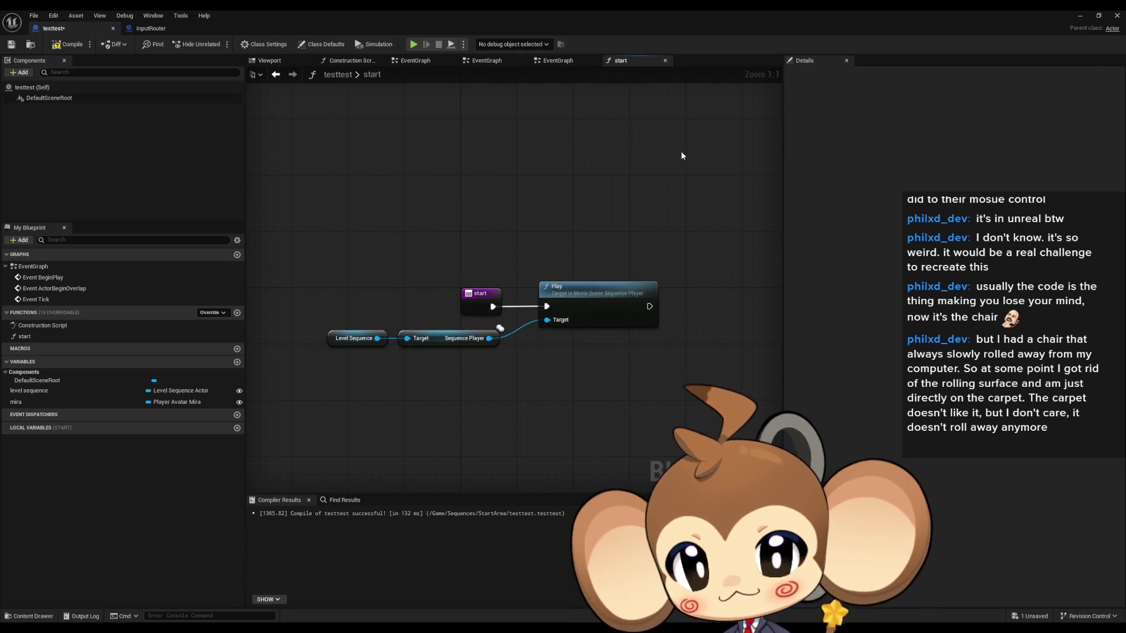
pyautogui.hotkey('ctrl', 'v')
pyautogui.moveTo(391, 138); pyautogui.dragTo(493, 306)
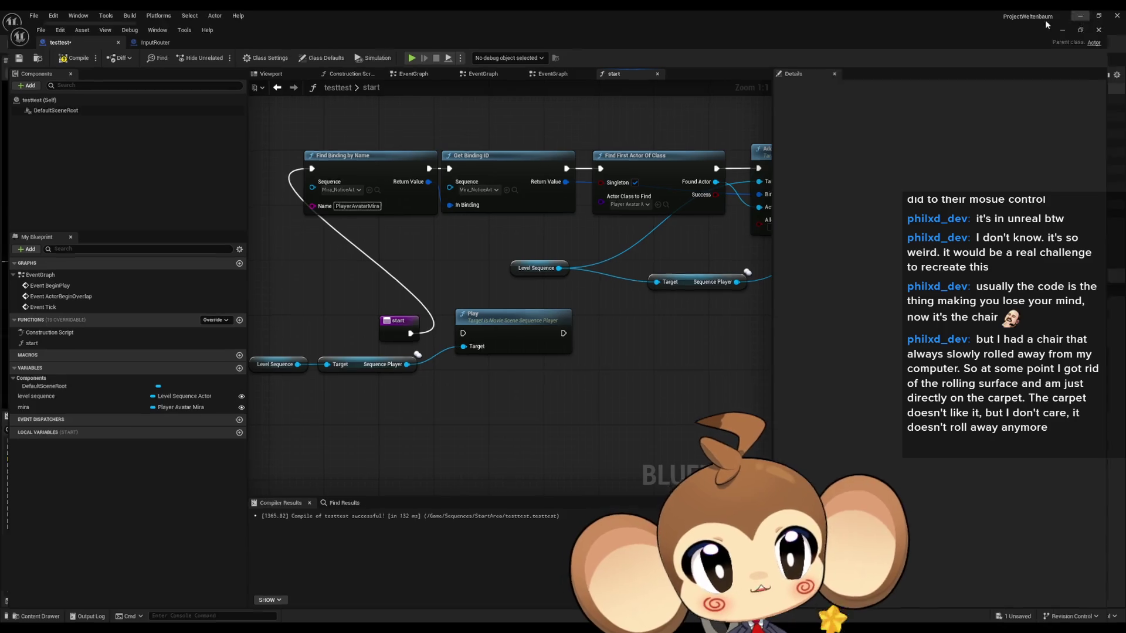
pyautogui.click(1080, 15)
pyautogui.click(217, 44)
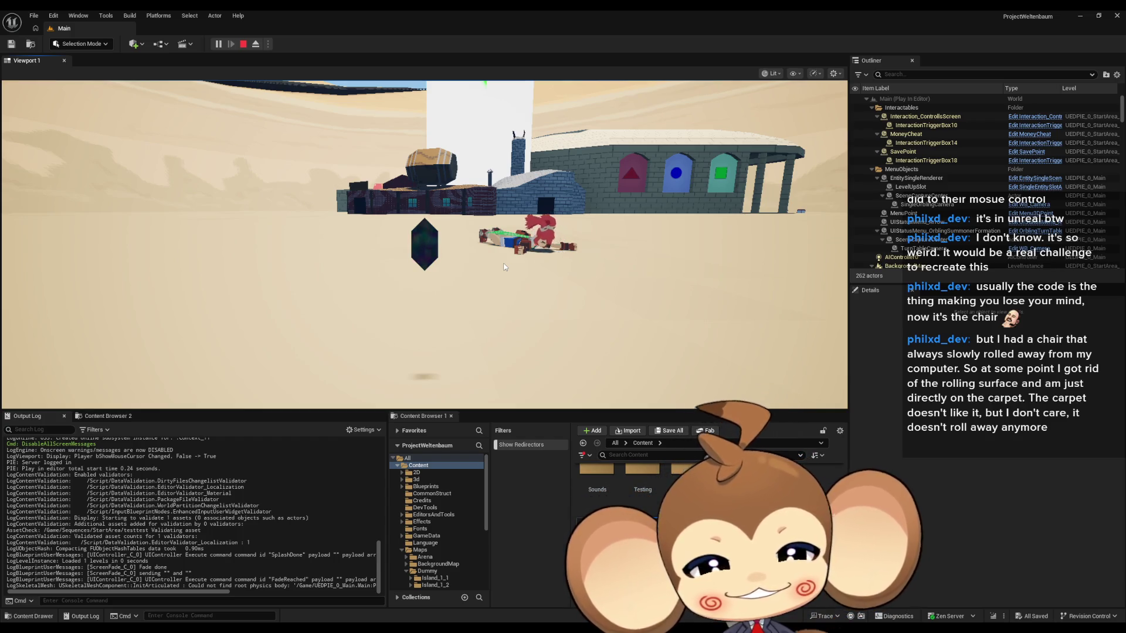
# - Scroll the Outliner of the running game to locate the PlayerAvatarArtefact0 actor
pyautogui.scroll(-15, 1104, 148)
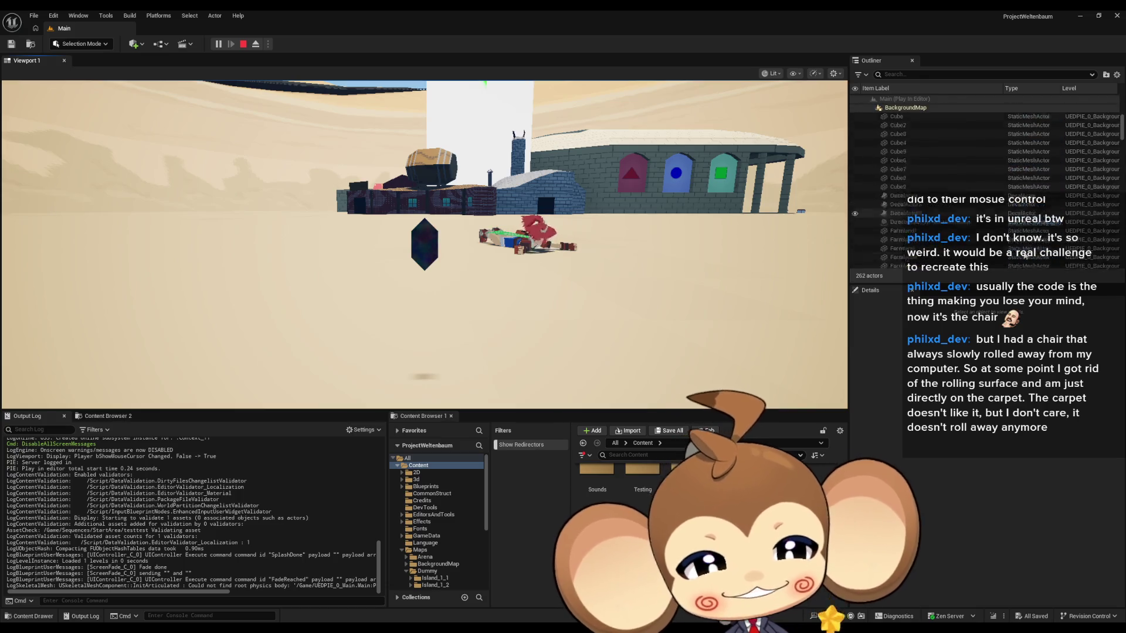
pyautogui.moveTo(1120, 139); pyautogui.dragTo(1122, 253)
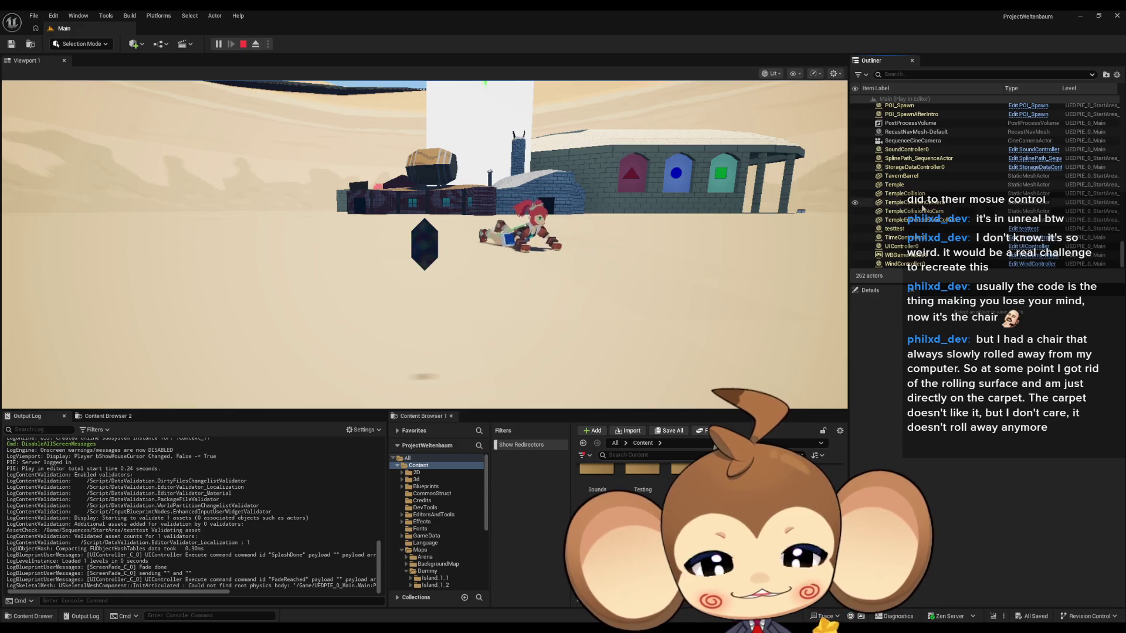
pyautogui.scroll(3, 929, 157)
pyautogui.scroll(2, 930, 164)
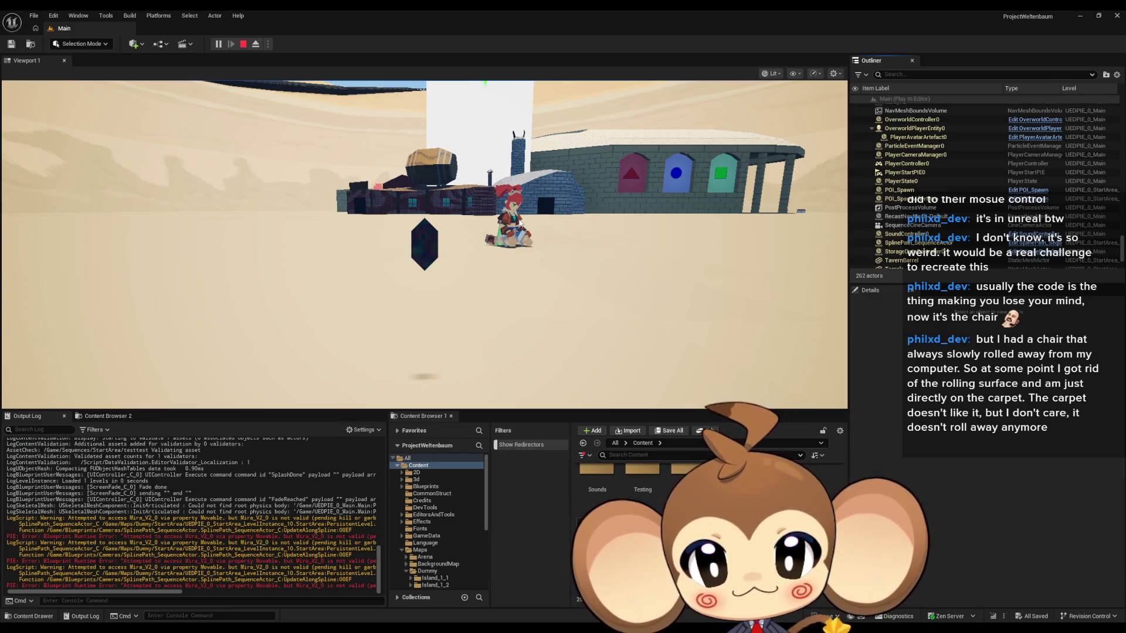
# - Focus the running game, move the character across the desert sand, then stop the session
pyautogui.scroll(3, 879, 194)
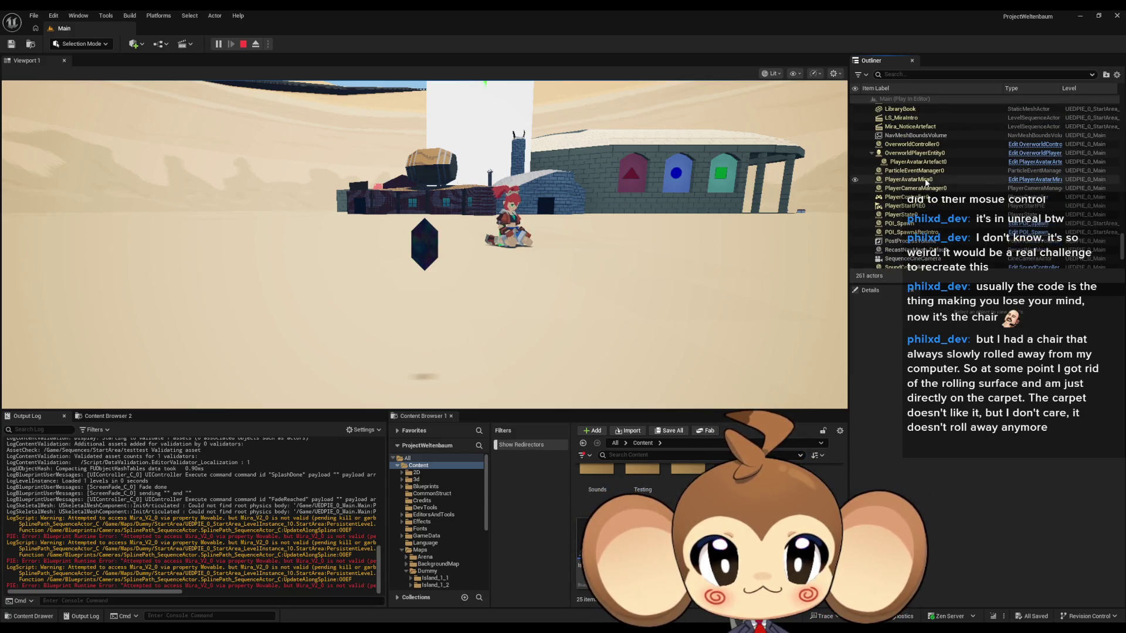
pyautogui.click(640, 276)
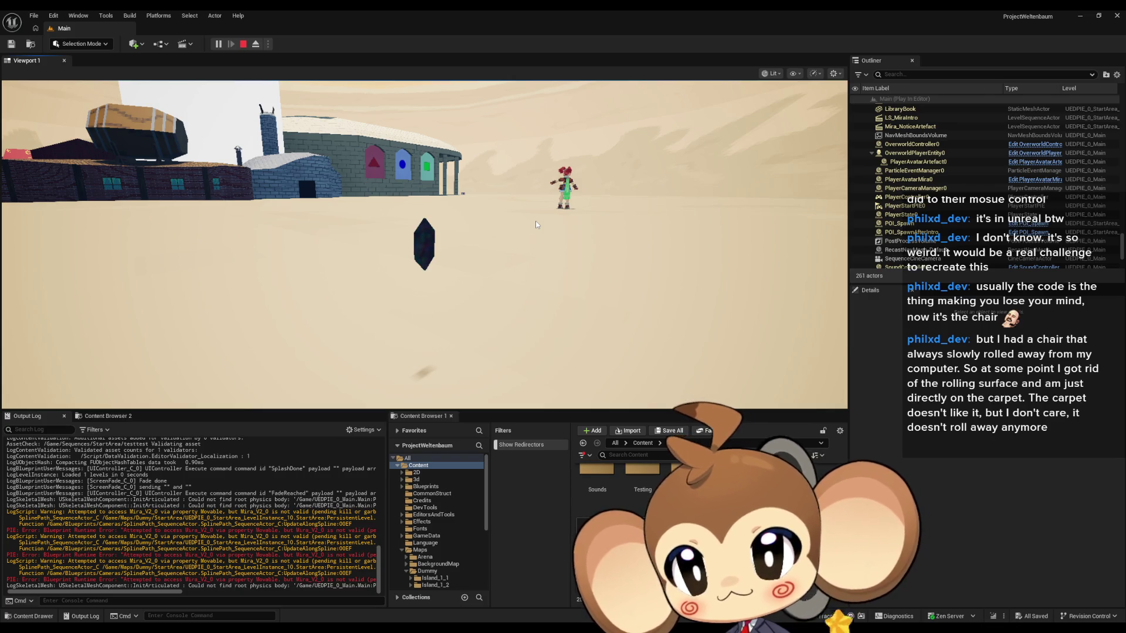
pyautogui.click(244, 44)
# - Open the StartArea map from Content > Maps > Dummy
pyautogui.moveTo(460, 626)
pyautogui.moveTo(545, 586)
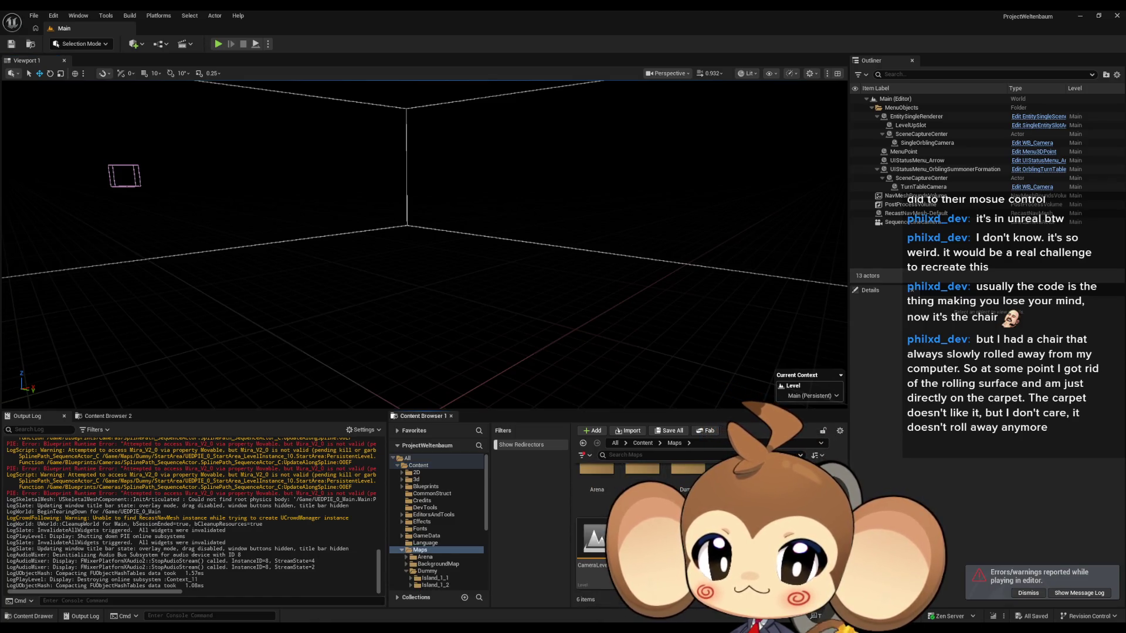
pyautogui.click(419, 549)
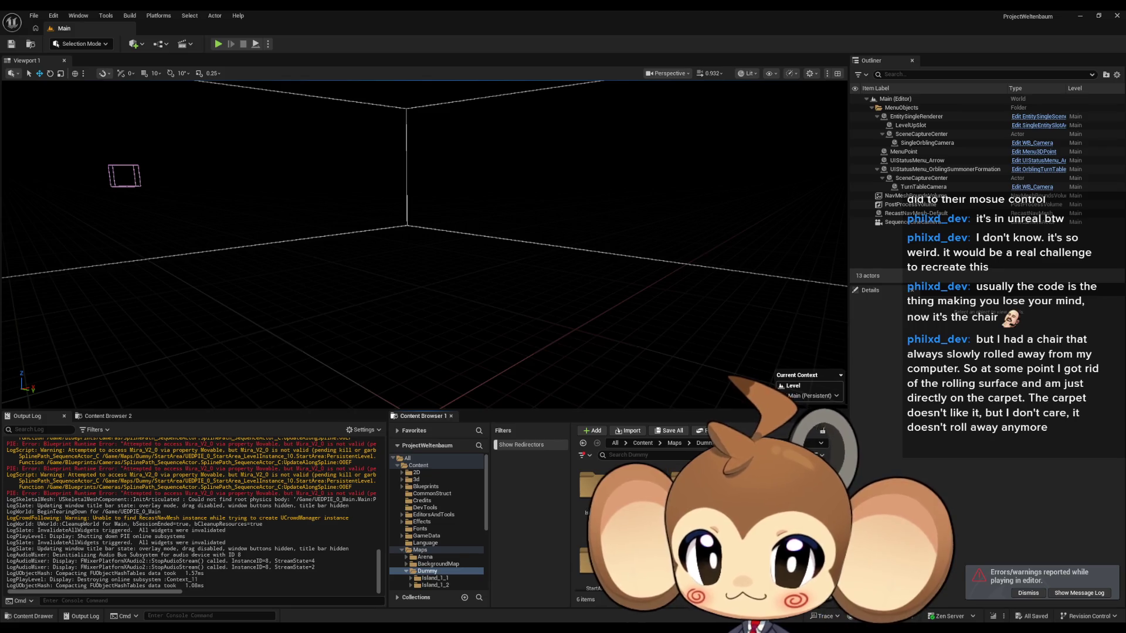
pyautogui.scroll(-4, 437, 521)
pyautogui.click(434, 524)
pyautogui.doubleClick(644, 563)
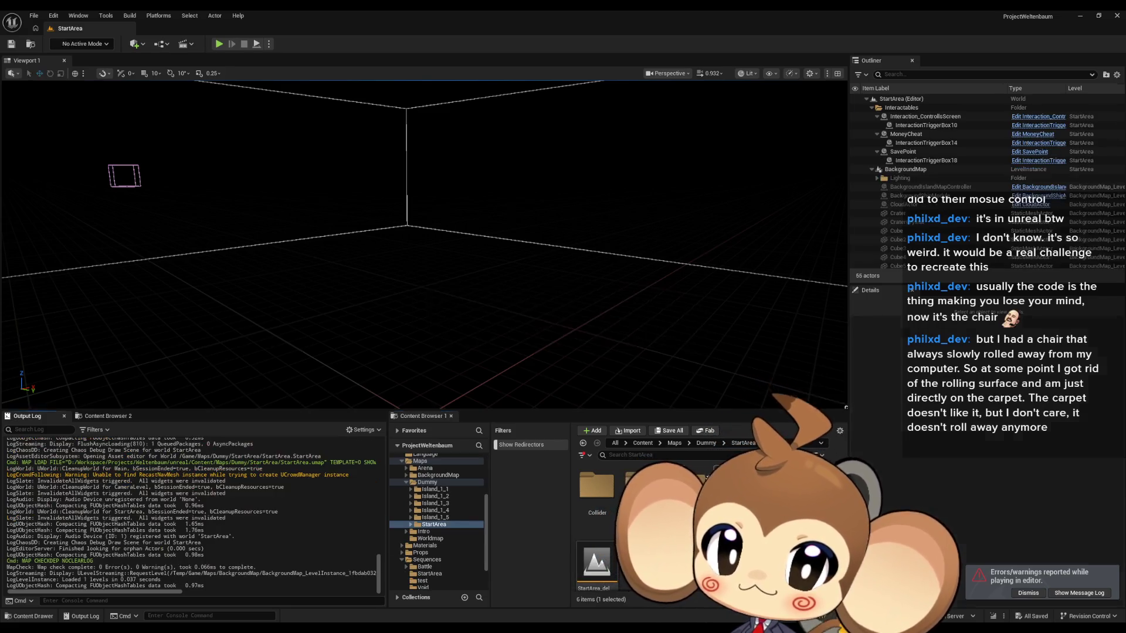
# - Browse to Content > Sequences > StartArea and select the Mira_NoticeArtefact sequence
pyautogui.click(645, 443)
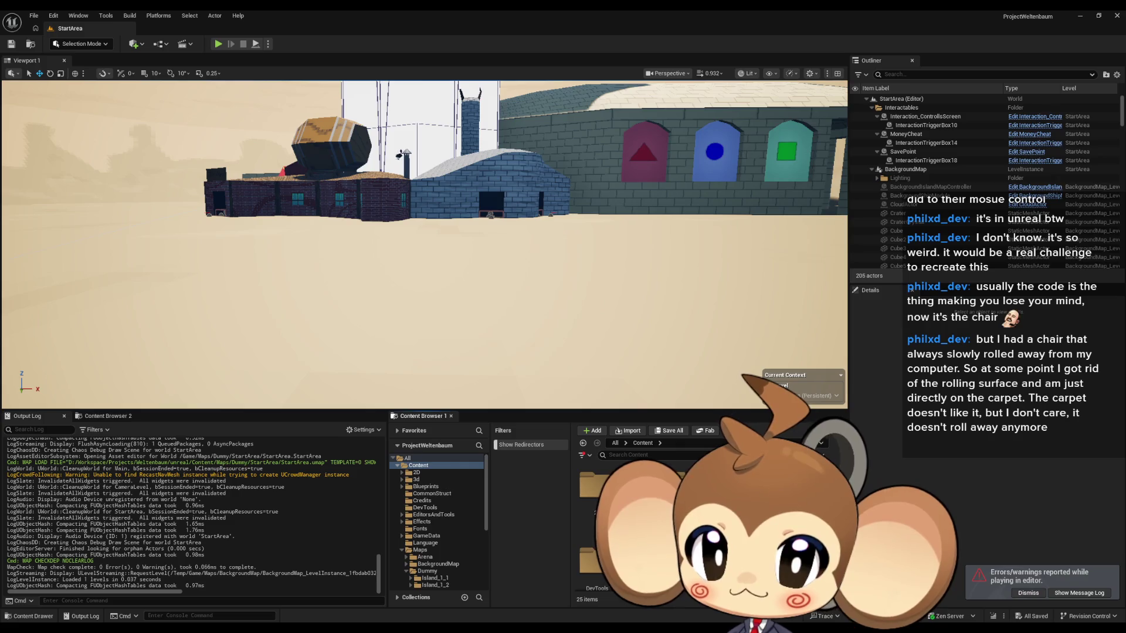
pyautogui.scroll(-4, 437, 522)
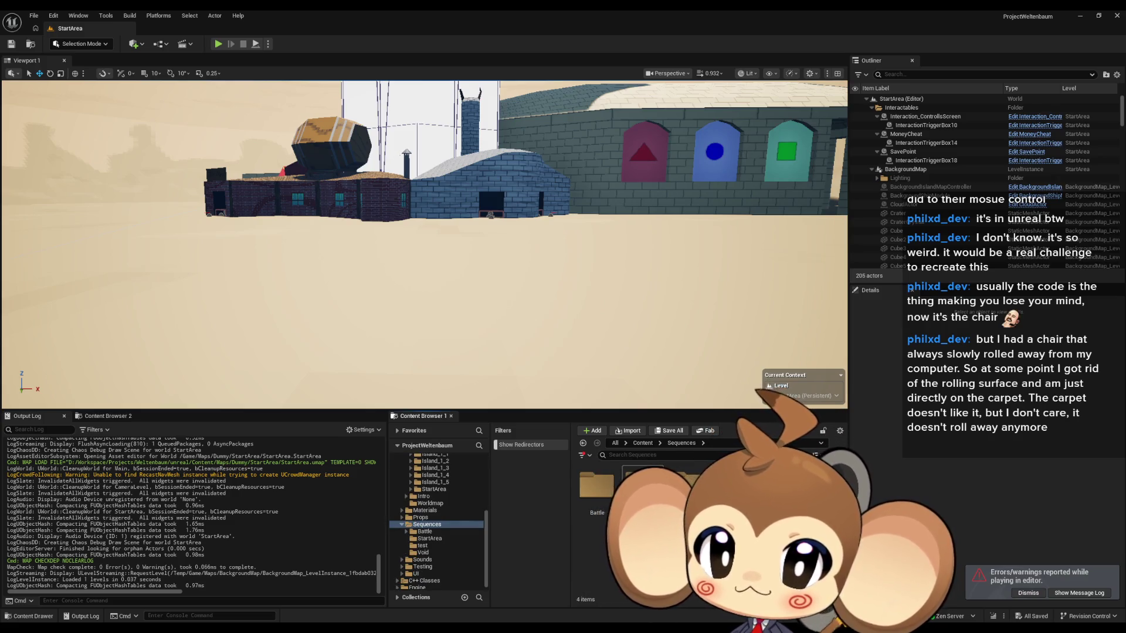
pyautogui.click(430, 538)
pyautogui.click(666, 486)
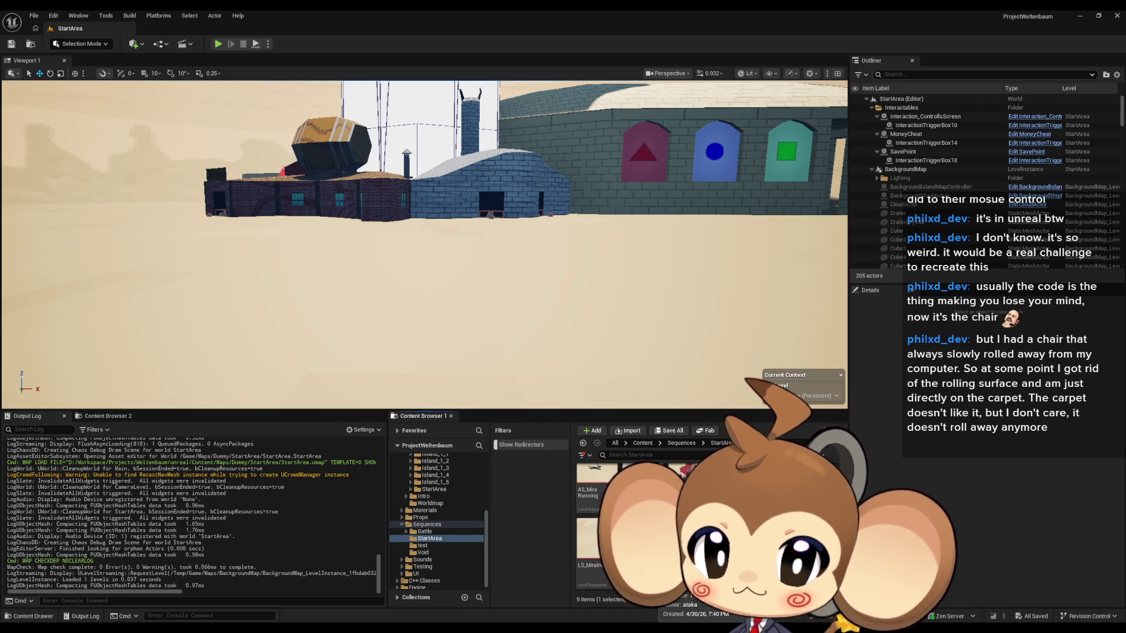
# - Open Mira_NoticeArtefact, select the left Mira, and activate her Mira_V2_CtrlRig control rig
pyautogui.doubleClick(666, 486)
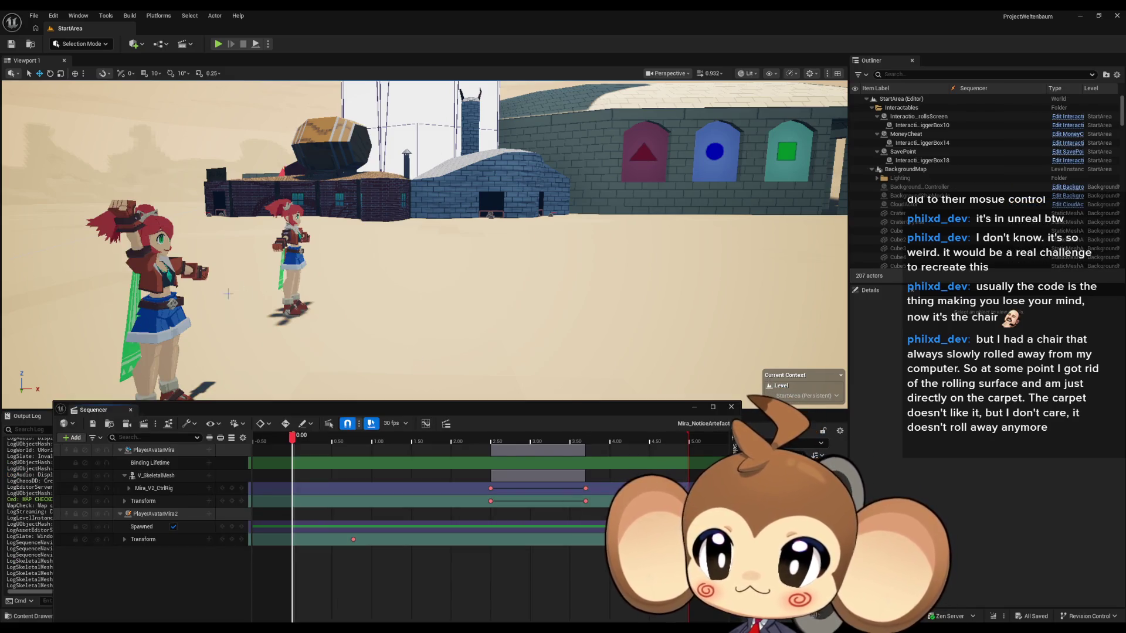
pyautogui.click(160, 282)
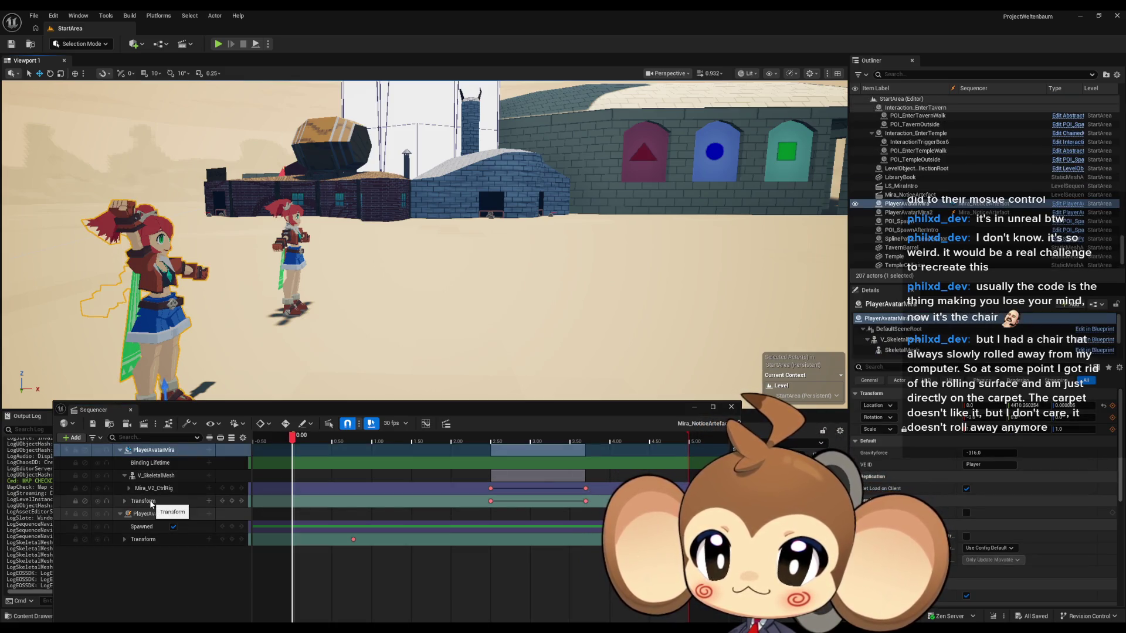
pyautogui.click(162, 503)
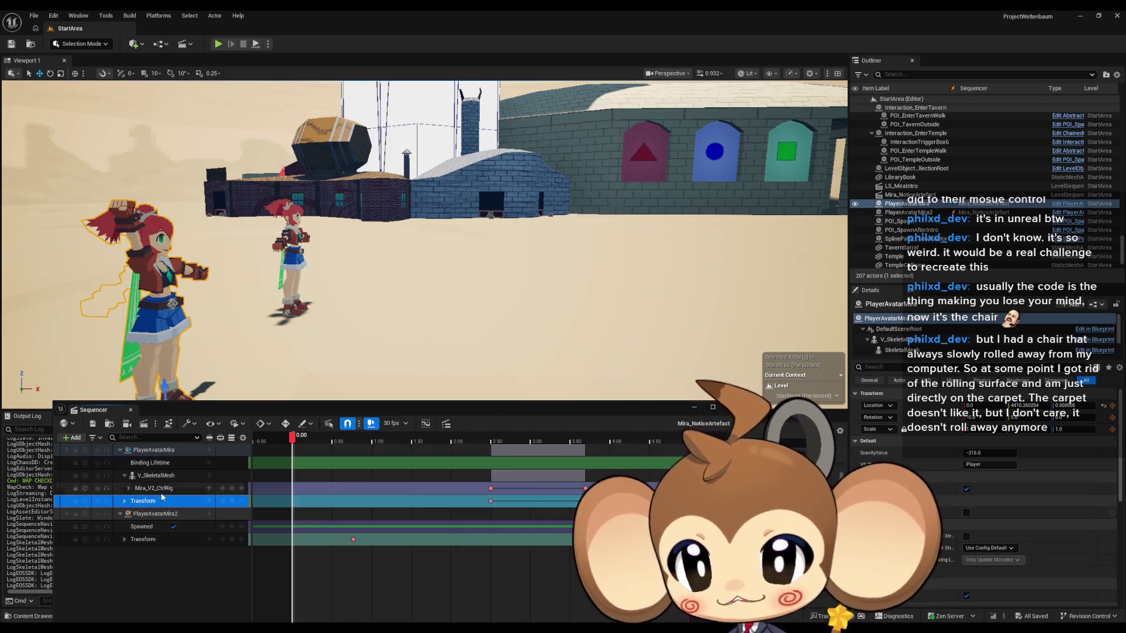
pyautogui.rightClick(160, 490)
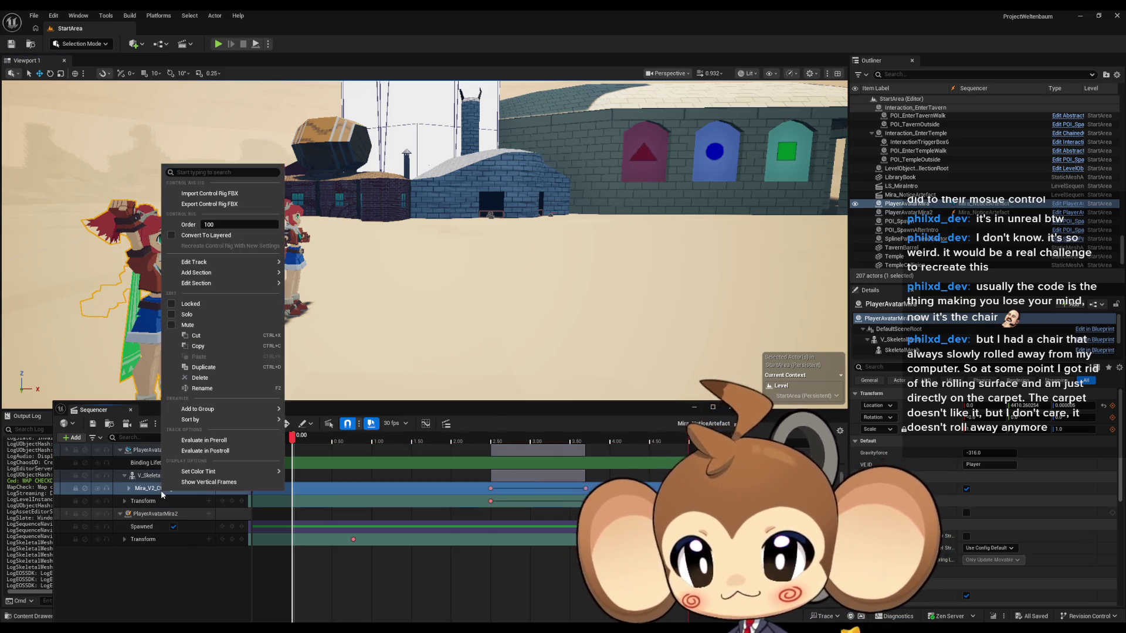
pyautogui.click(210, 194)
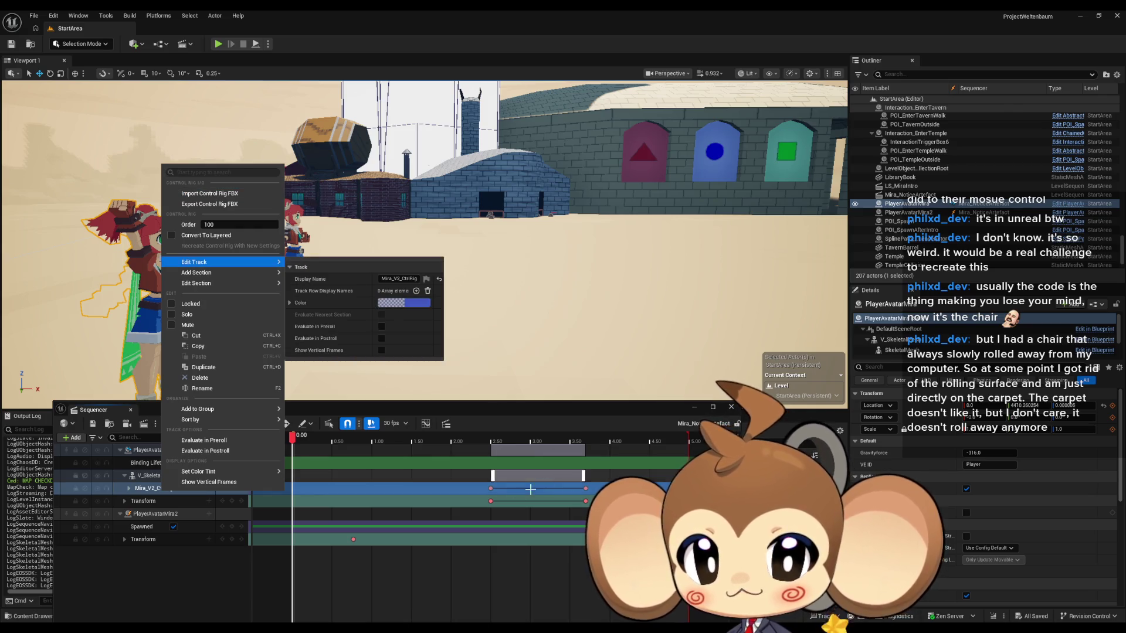
# - Inspect context options for a control rig keyframe, the Mira_V2_CtrlRig track and V_SkeletalMesh binding
pyautogui.rightClick(490, 489)
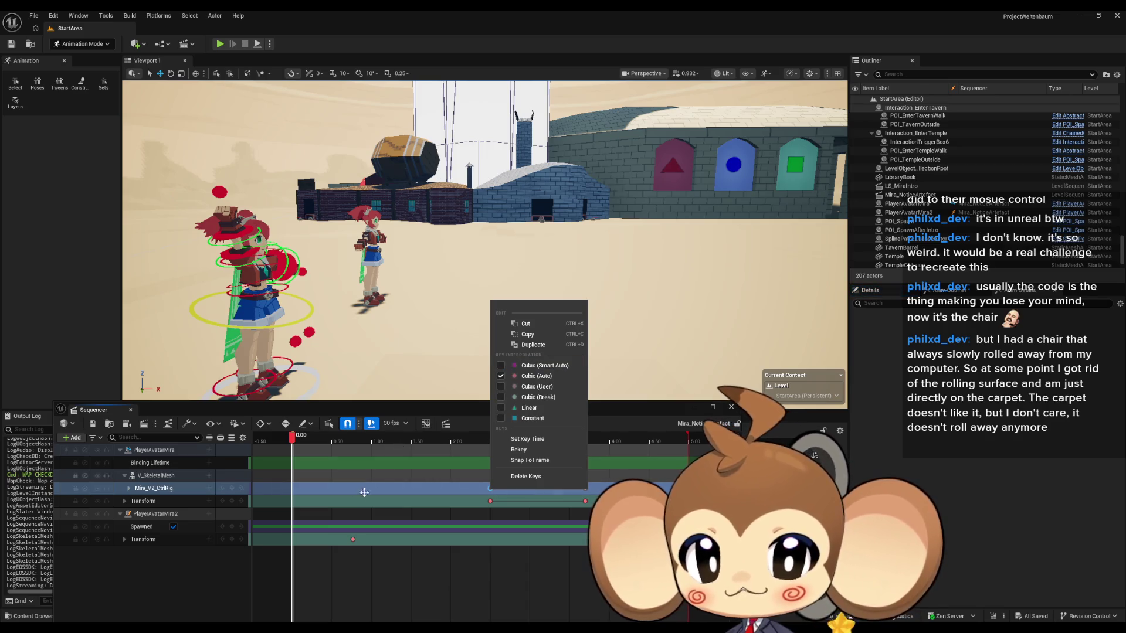
pyautogui.rightClick(163, 489)
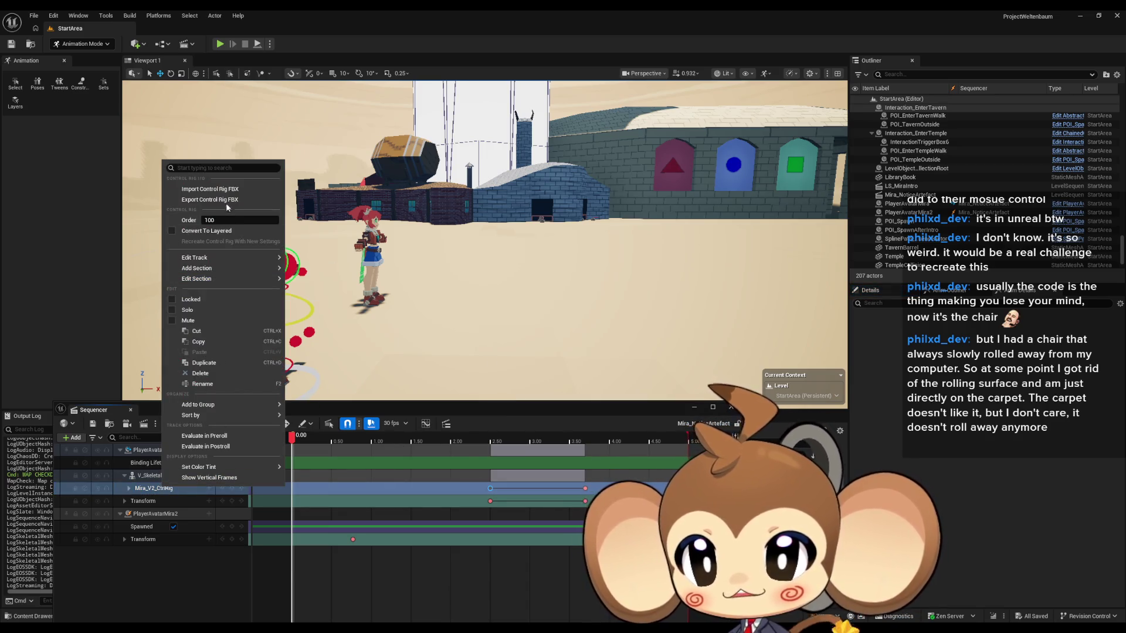
pyautogui.click(144, 493)
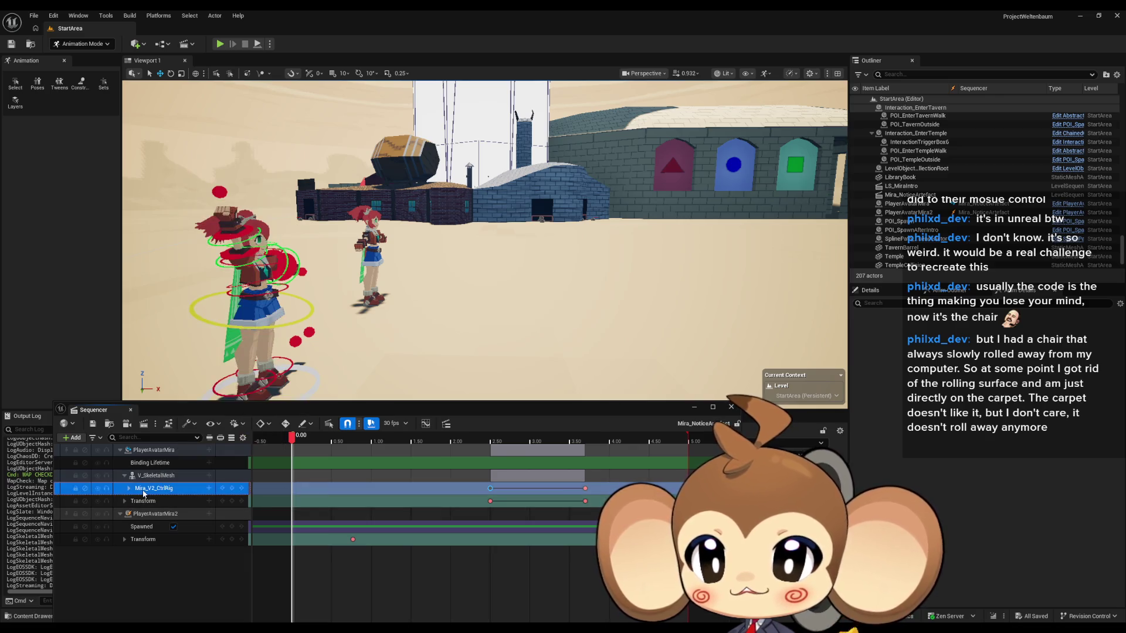
pyautogui.click(151, 476)
pyautogui.rightClick(152, 479)
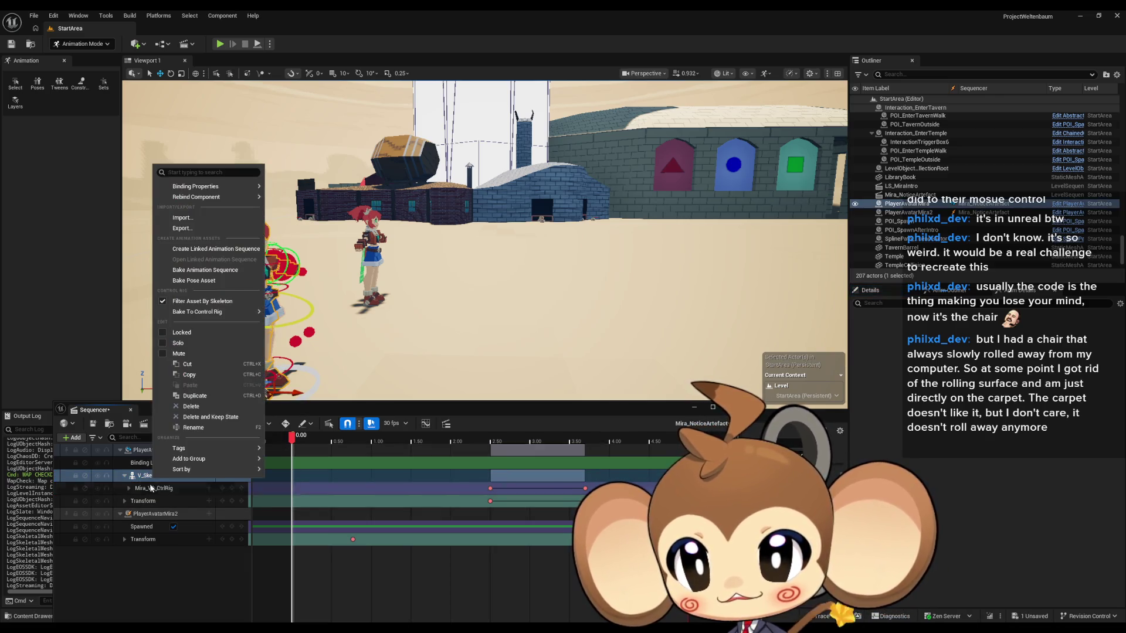
pyautogui.click(146, 493)
pyautogui.rightClick(147, 494)
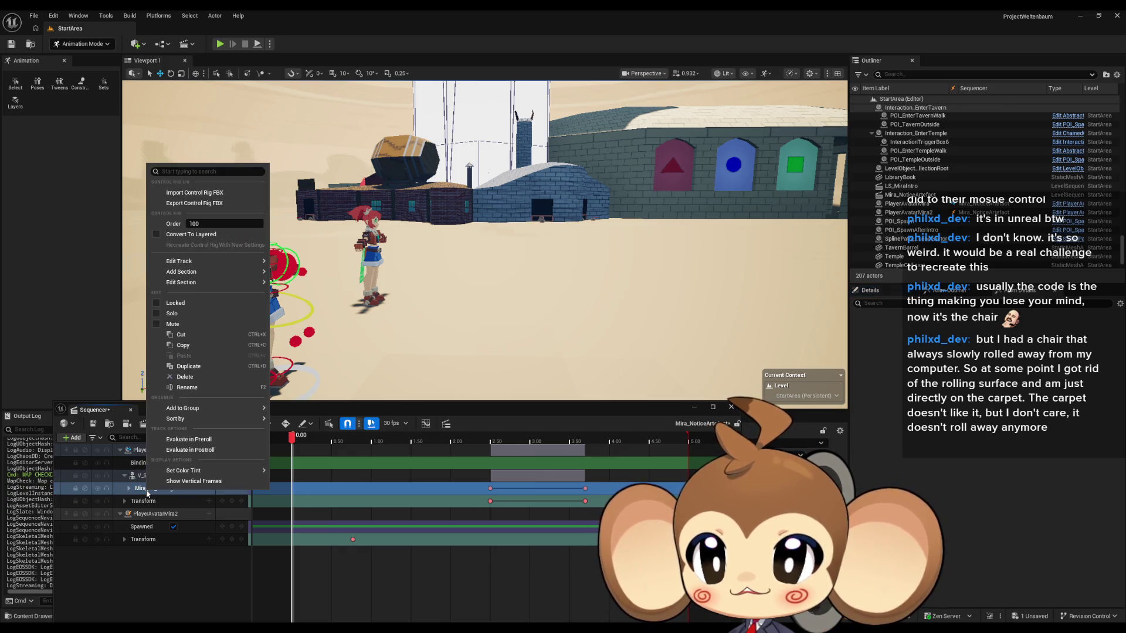
pyautogui.click(148, 497)
# - Inspect context options for the Transform track, PlayerAvatarMira binding and Transform section
pyautogui.click(150, 505)
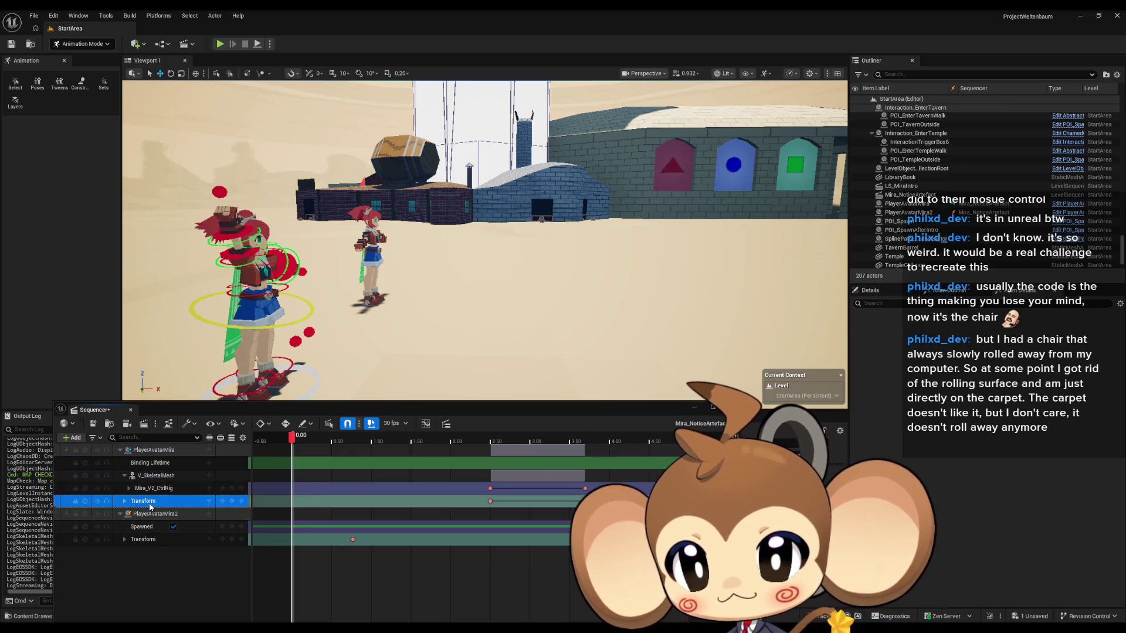
pyautogui.rightClick(150, 506)
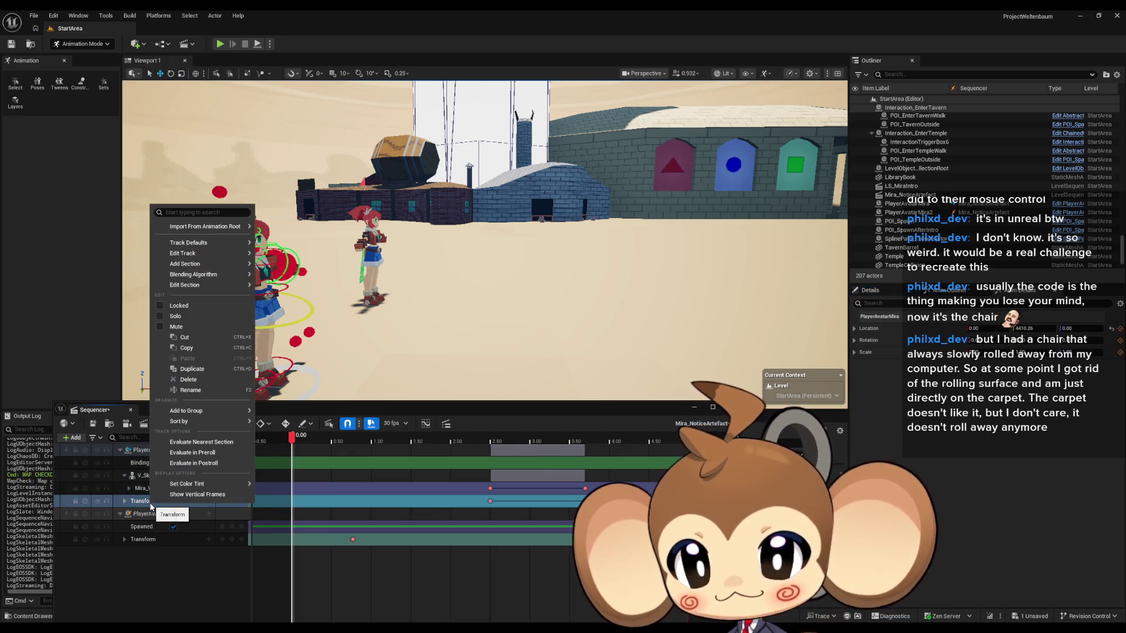
pyautogui.click(152, 600)
pyautogui.click(146, 450)
pyautogui.rightClick(148, 452)
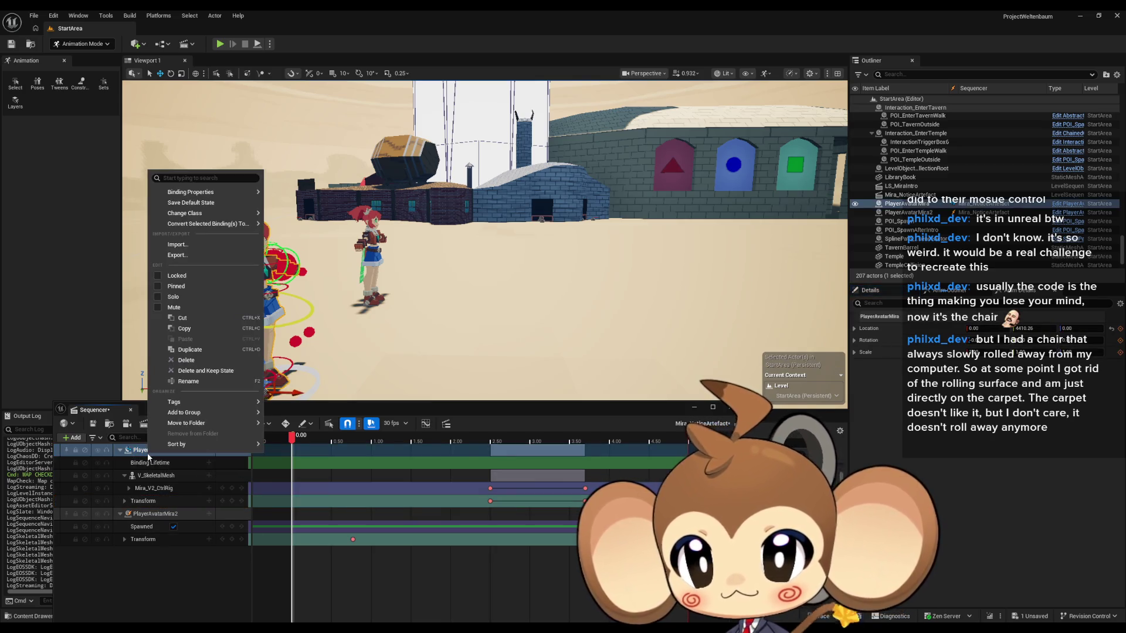
pyautogui.click(191, 579)
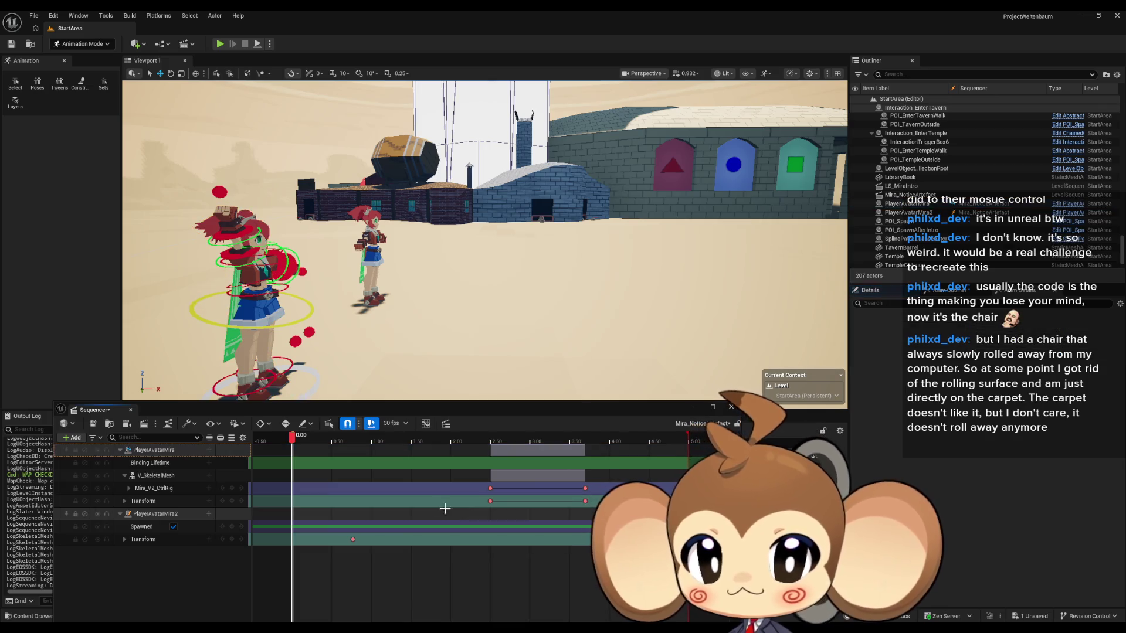
pyautogui.rightClick(423, 501)
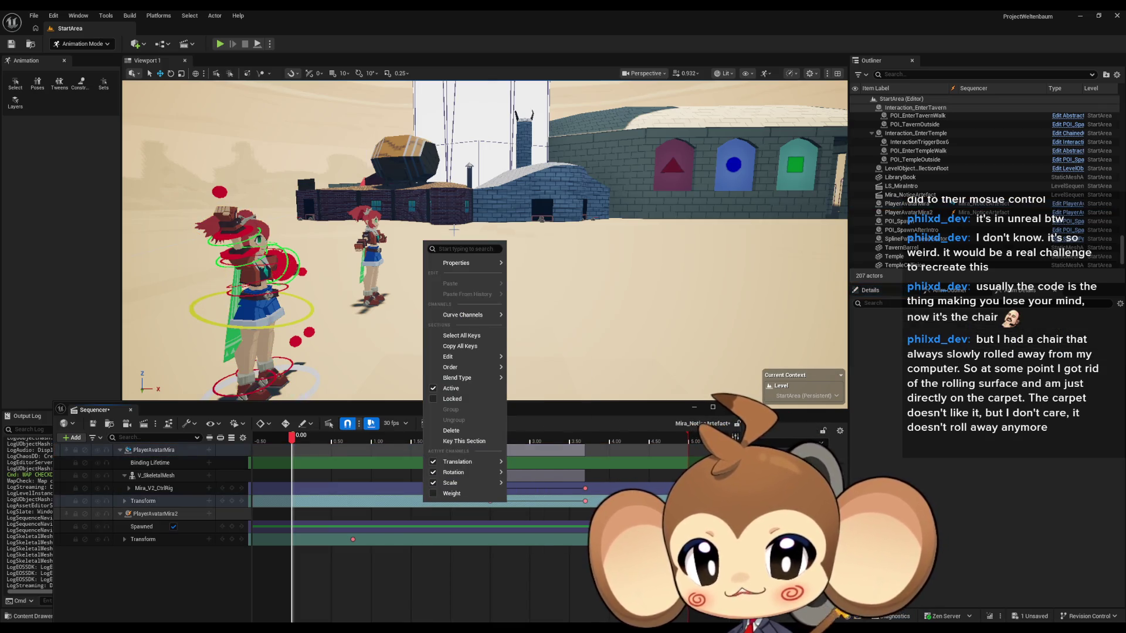
# - Set the control rig section's When Finished option to Project Default
pyautogui.moveTo(453, 265)
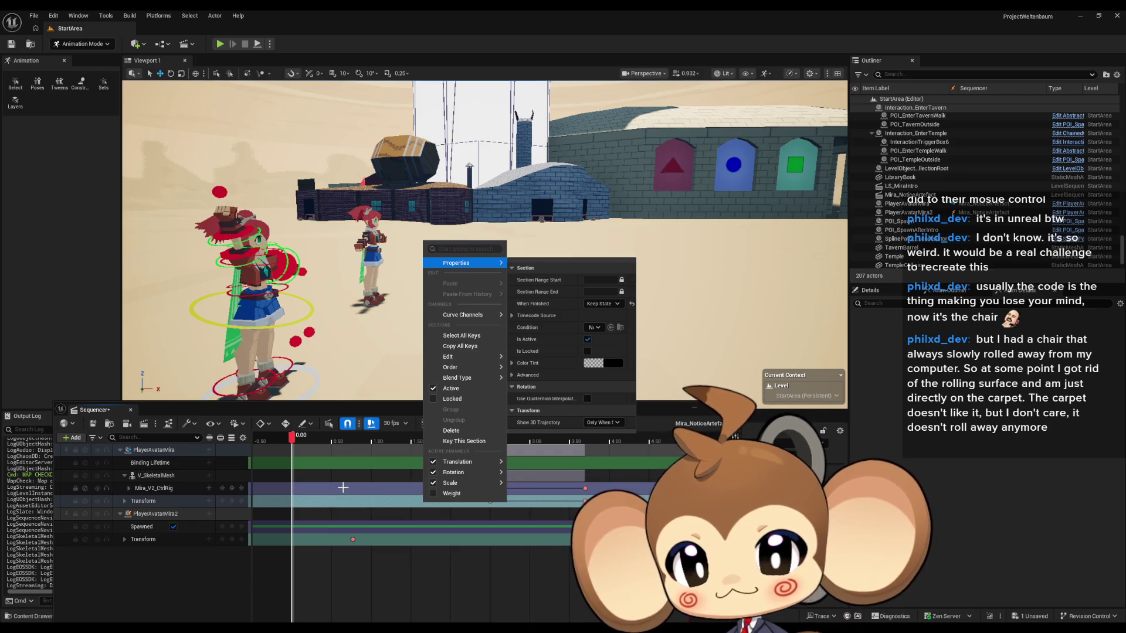
pyautogui.click(353, 488)
pyautogui.rightClick(363, 488)
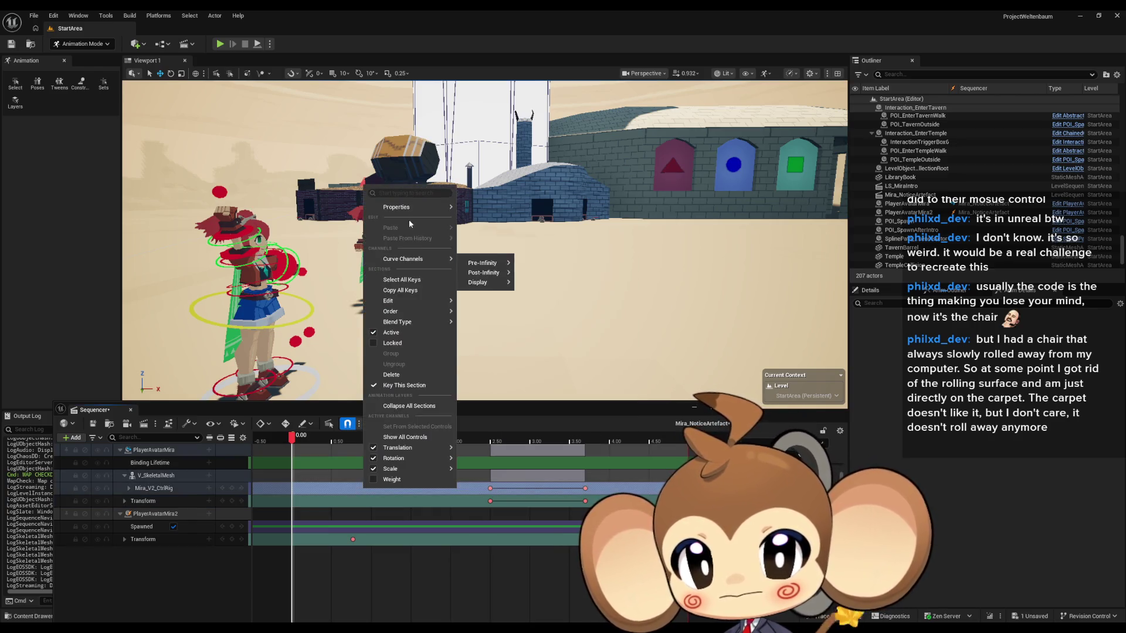
pyautogui.moveTo(403, 214)
pyautogui.click(572, 248)
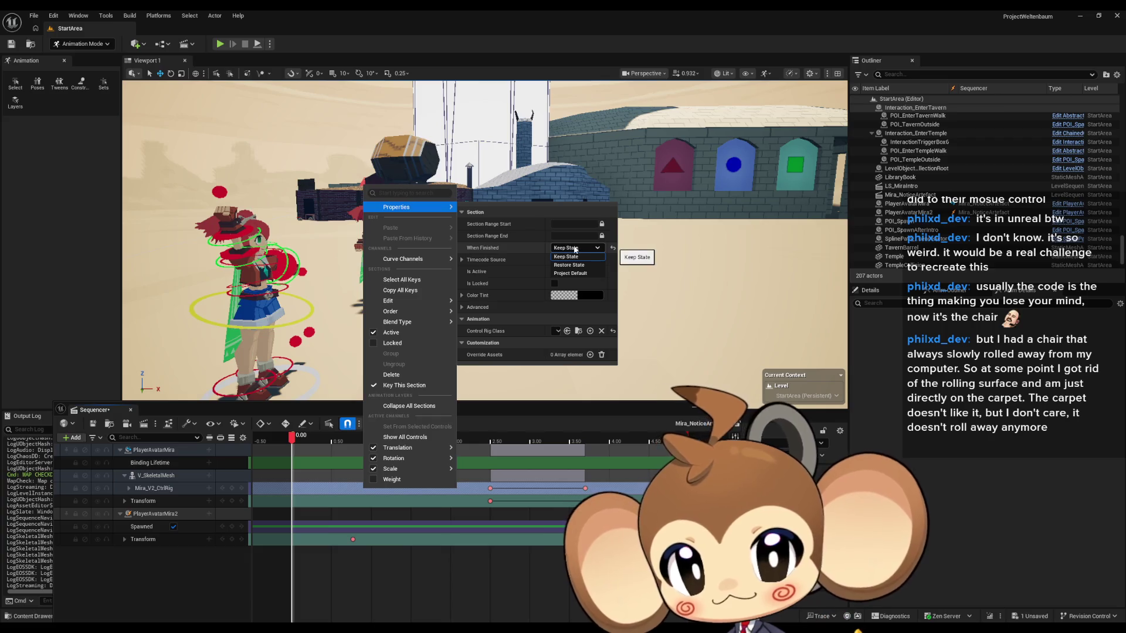
pyautogui.click(578, 274)
pyautogui.click(350, 596)
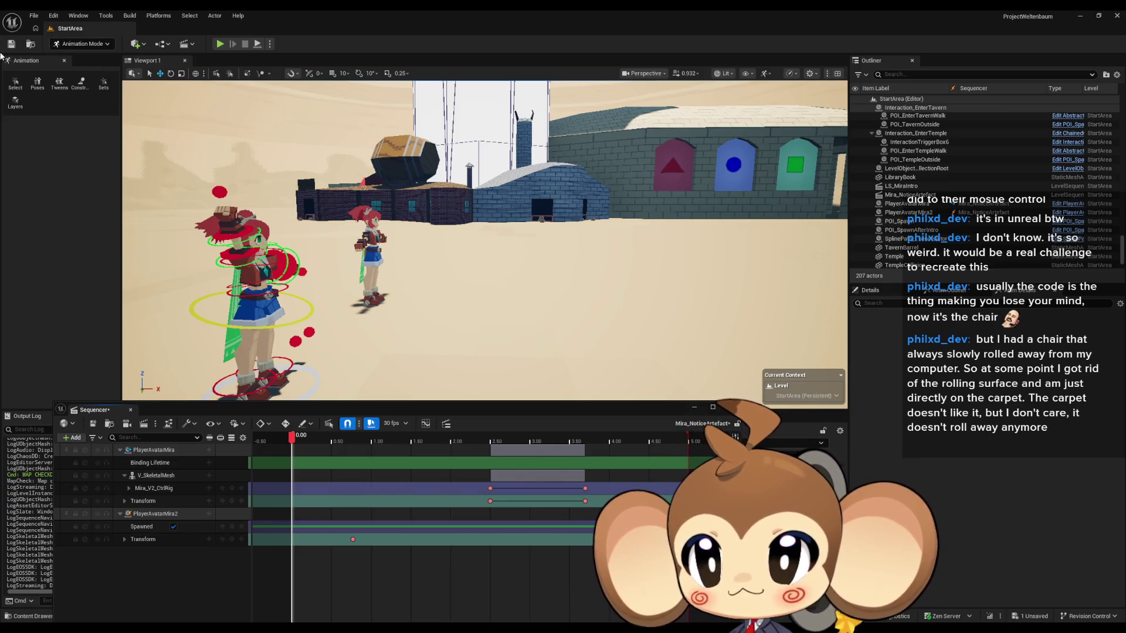
# - Save the level sequence, close the Sequencer, and load the Main level
pyautogui.click(93, 424)
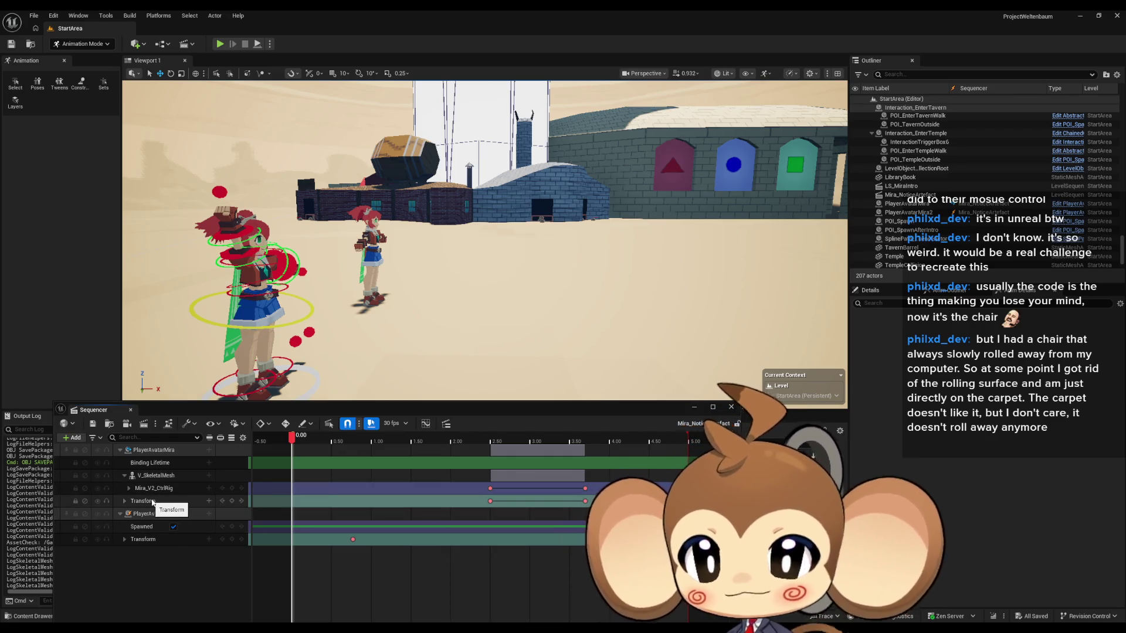
pyautogui.click(736, 410)
pyautogui.click(639, 443)
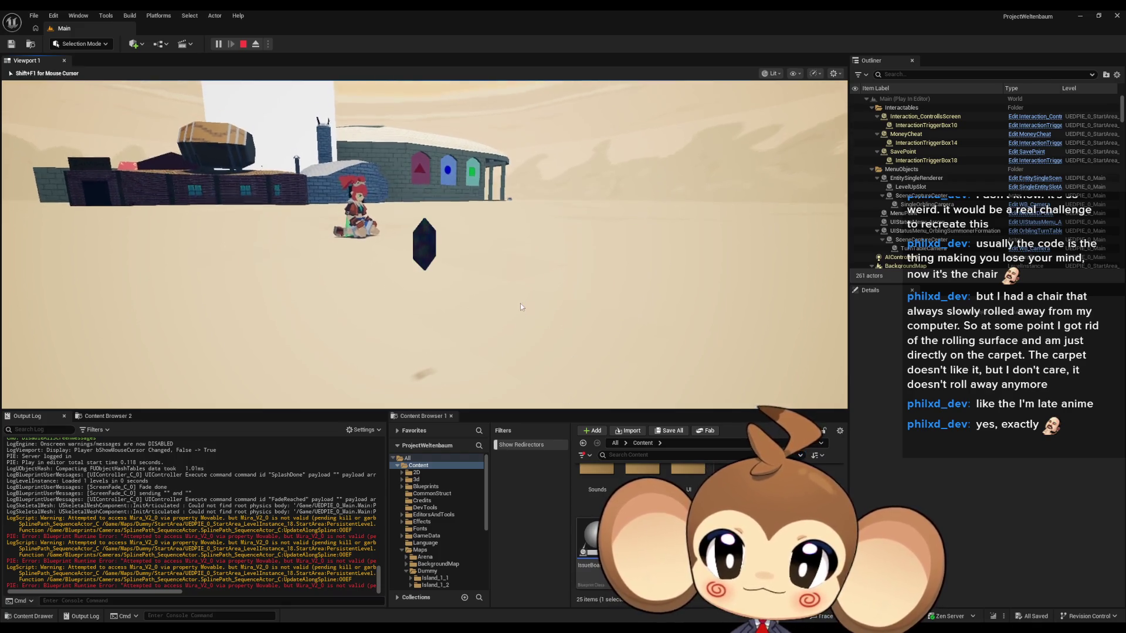
# - Play-test the Main level, end the session with Escape, and return to the testtest Blueprint
pyautogui.click(551, 322)
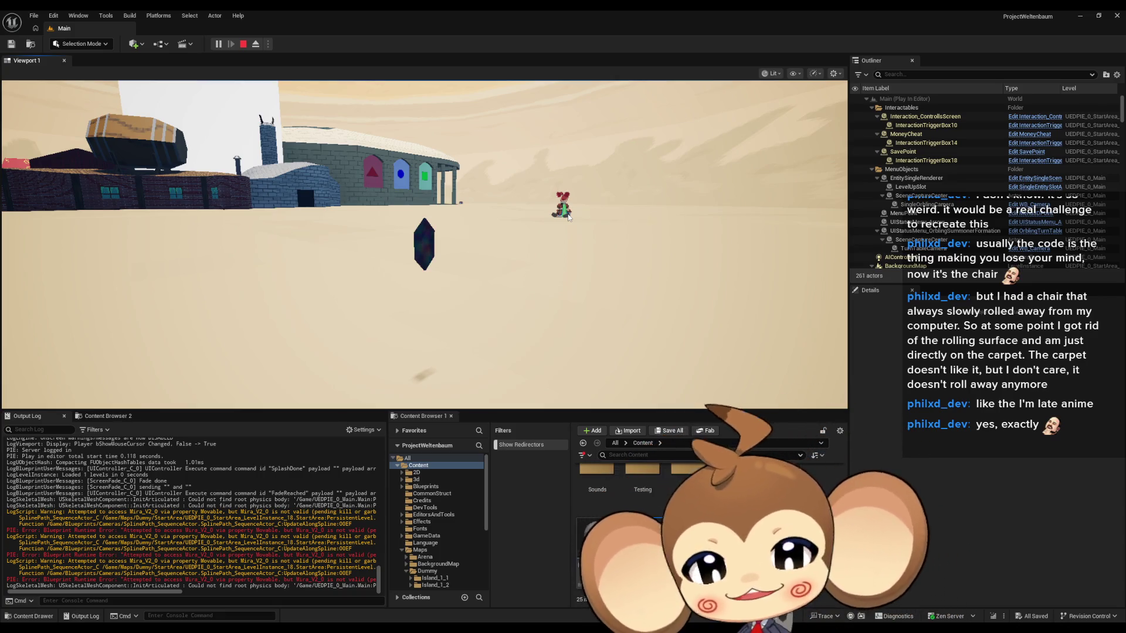
pyautogui.press('Escape')
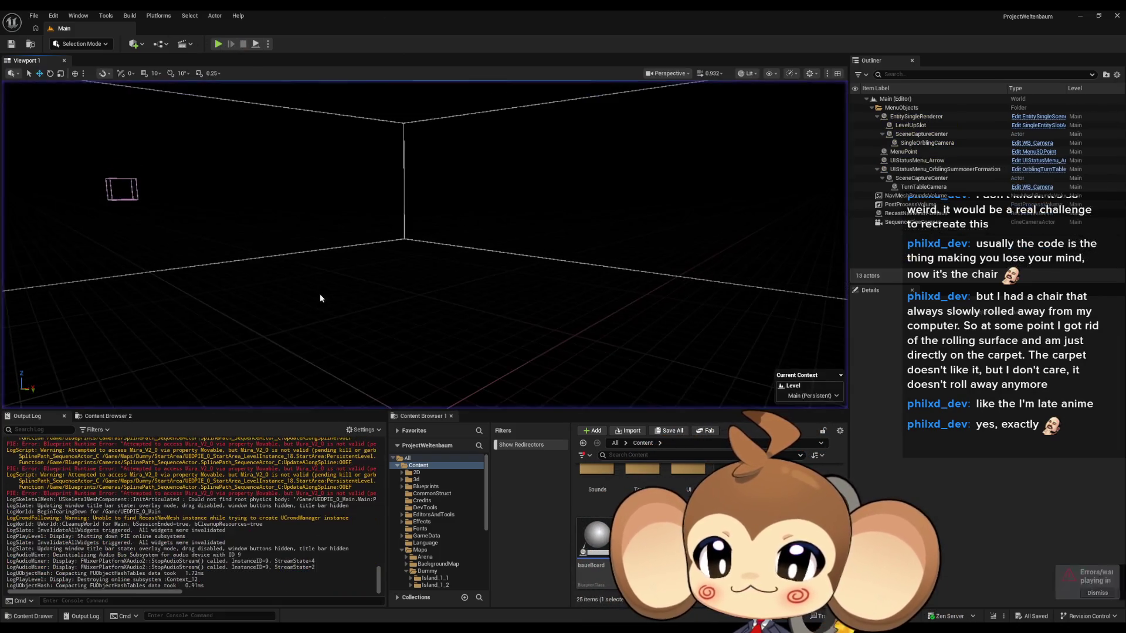
pyautogui.moveTo(461, 630)
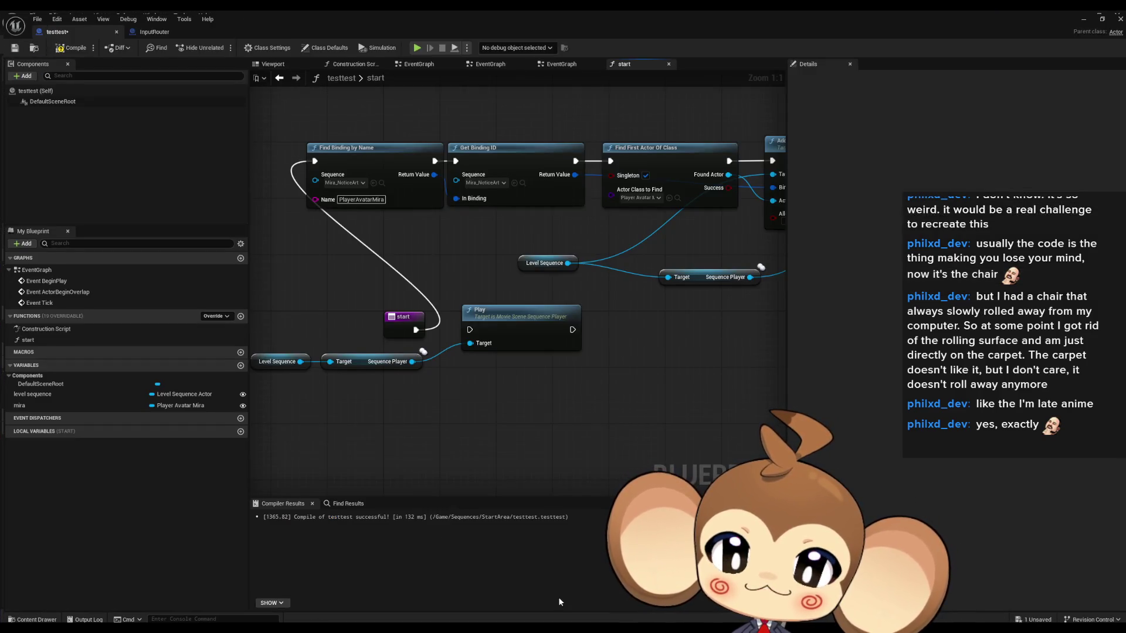
pyautogui.click(558, 597)
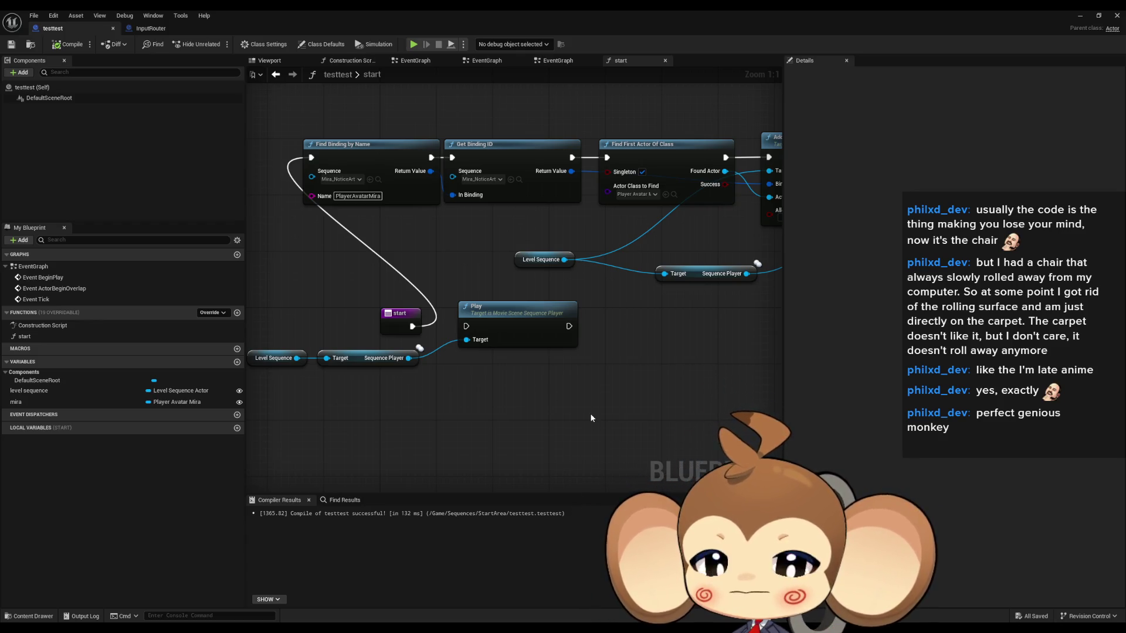
pyautogui.scroll(-4, 578, 393)
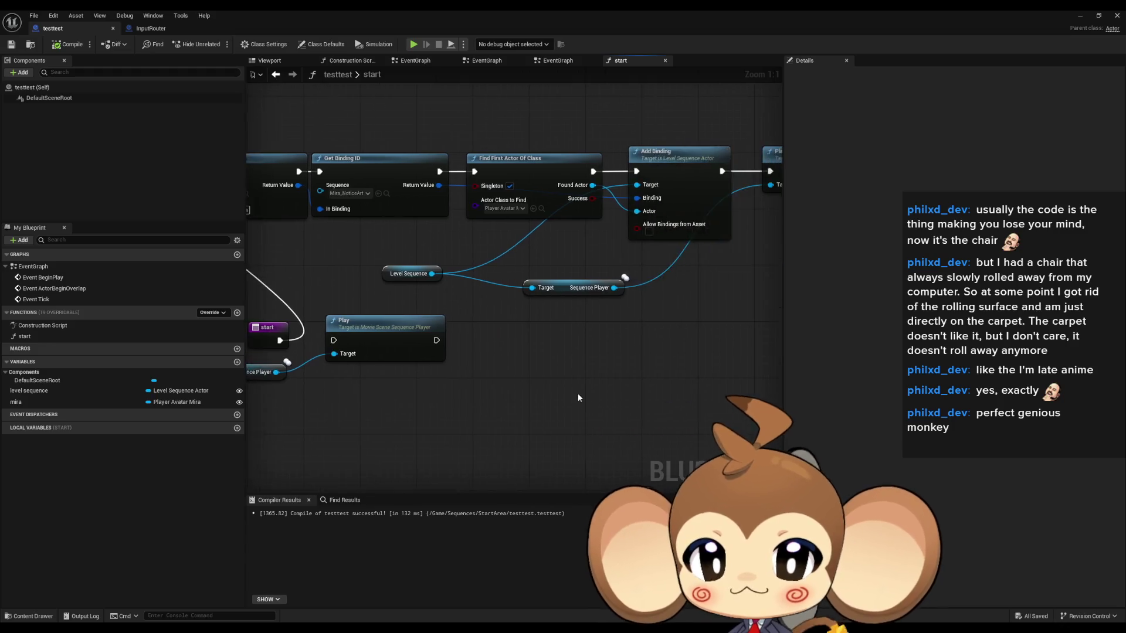
pyautogui.moveTo(572, 403); pyautogui.dragTo(599, 335)
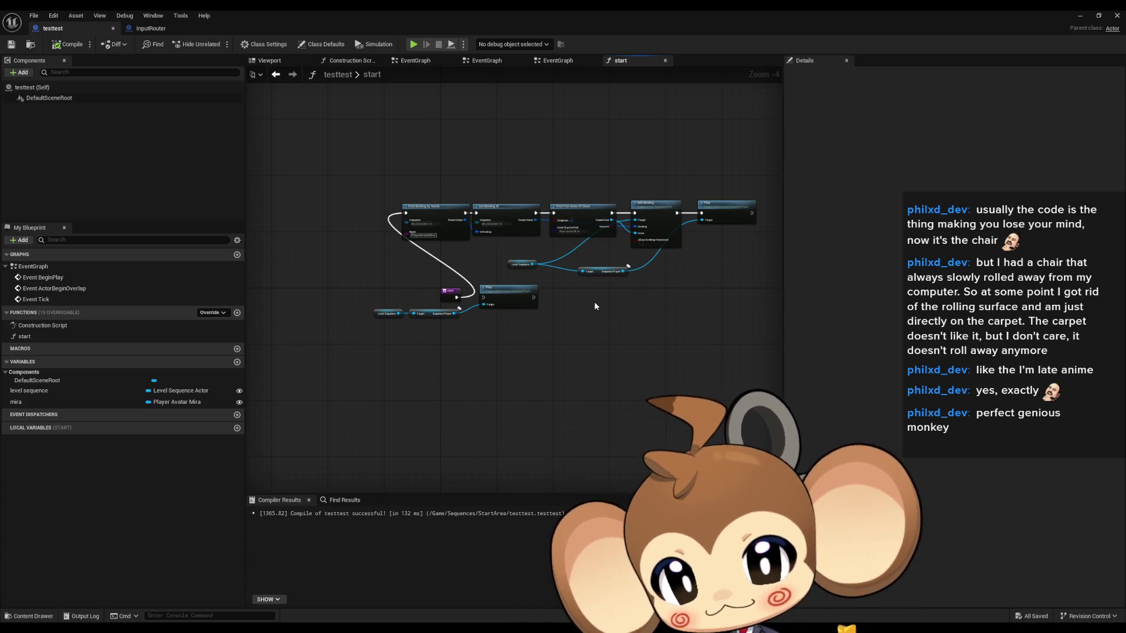
pyautogui.click(1079, 15)
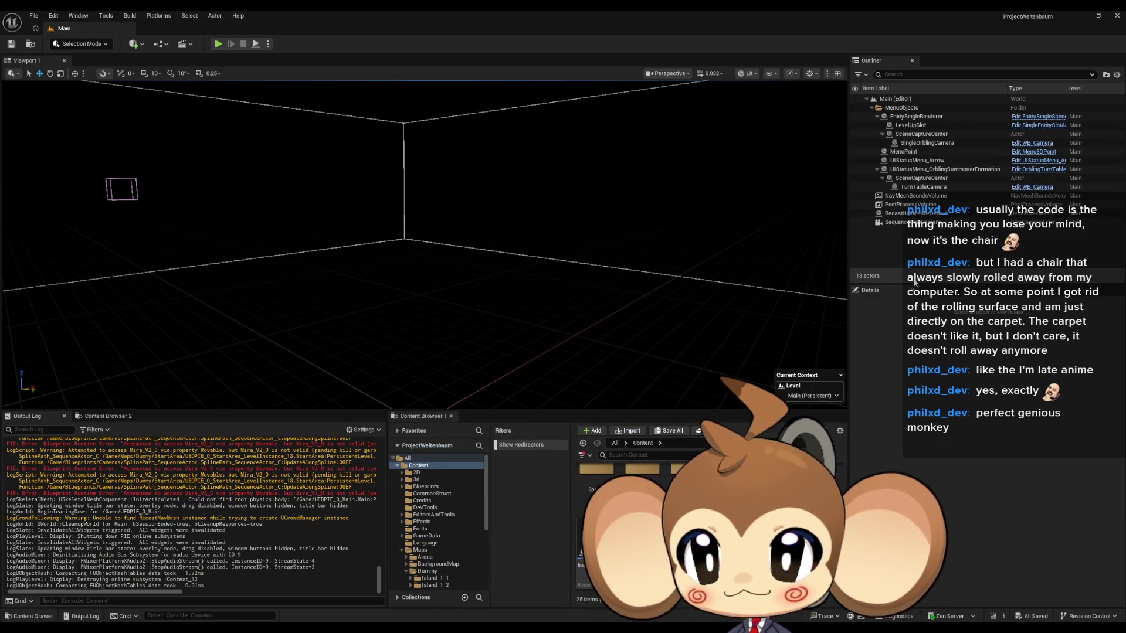
# - Find the Blueprint runtime error in the Output Log and follow its UpdateAlongSpline link
pyautogui.scroll(3, 280, 503)
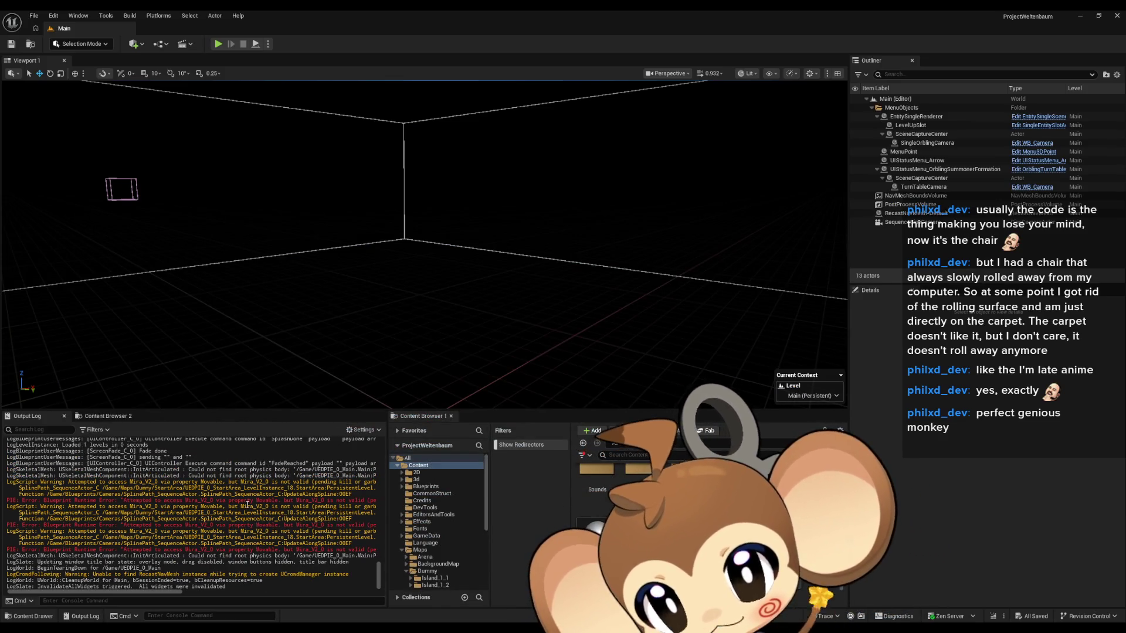
pyautogui.moveTo(280, 503)
pyautogui.mouseDown()
pyautogui.moveTo(296, 500)
pyautogui.moveTo(170, 502)
pyautogui.mouseUp()
pyautogui.click(296, 500)
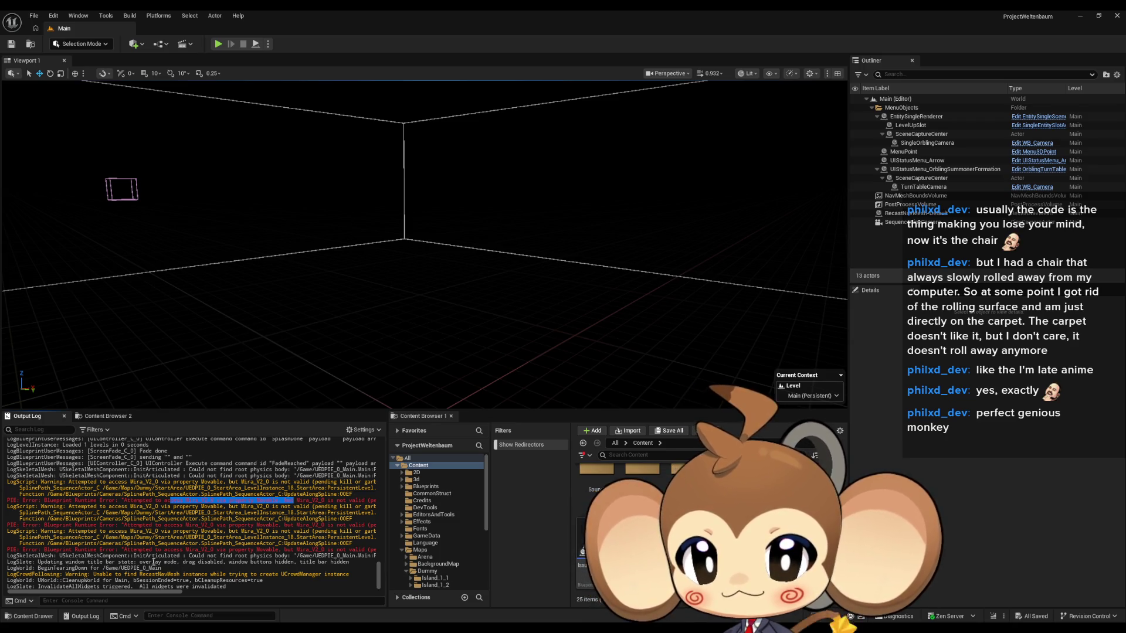
pyautogui.moveTo(117, 591); pyautogui.dragTo(168, 591)
pyautogui.moveTo(177, 588); pyautogui.dragTo(273, 594)
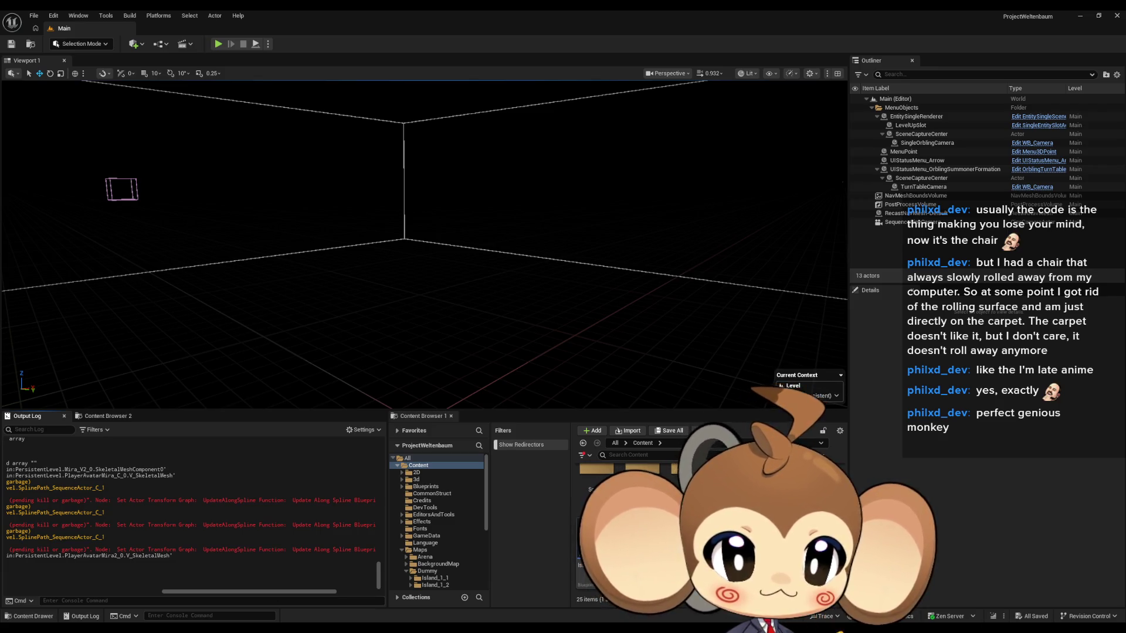
pyautogui.click(135, 549)
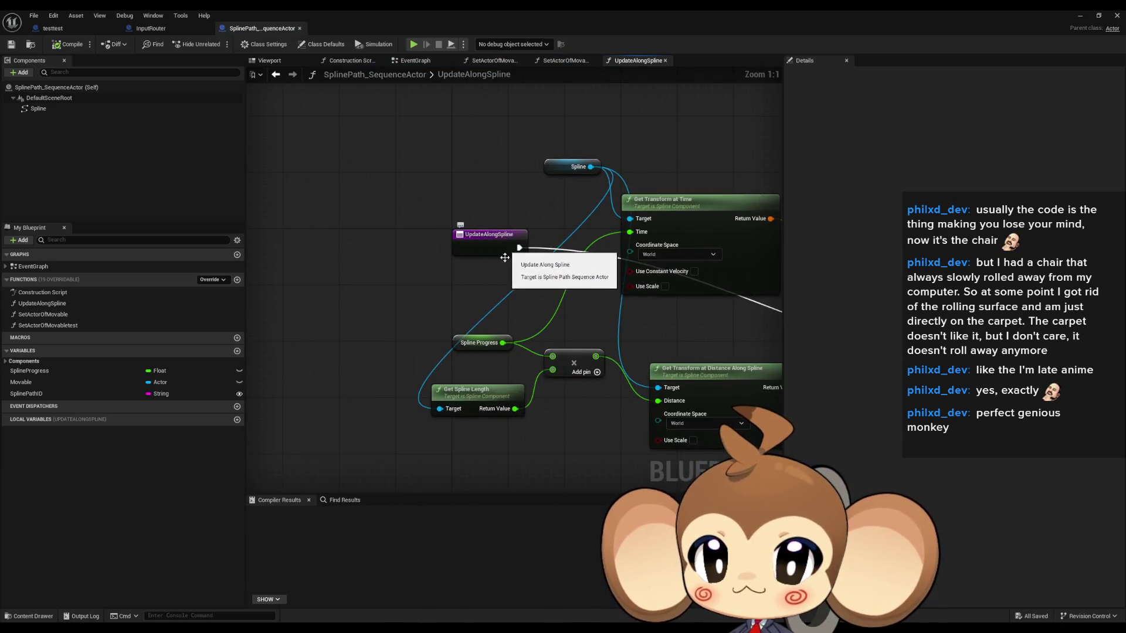
# - Inspect the UpdateAlongSpline entry node and Movable variable, then float the Blueprint editor window
pyautogui.click(510, 251)
pyautogui.moveTo(493, 272)
pyautogui.mouseDown()
pyautogui.moveTo(219, 247)
pyautogui.moveTo(197, 230)
pyautogui.mouseUp()
pyautogui.click(595, 356)
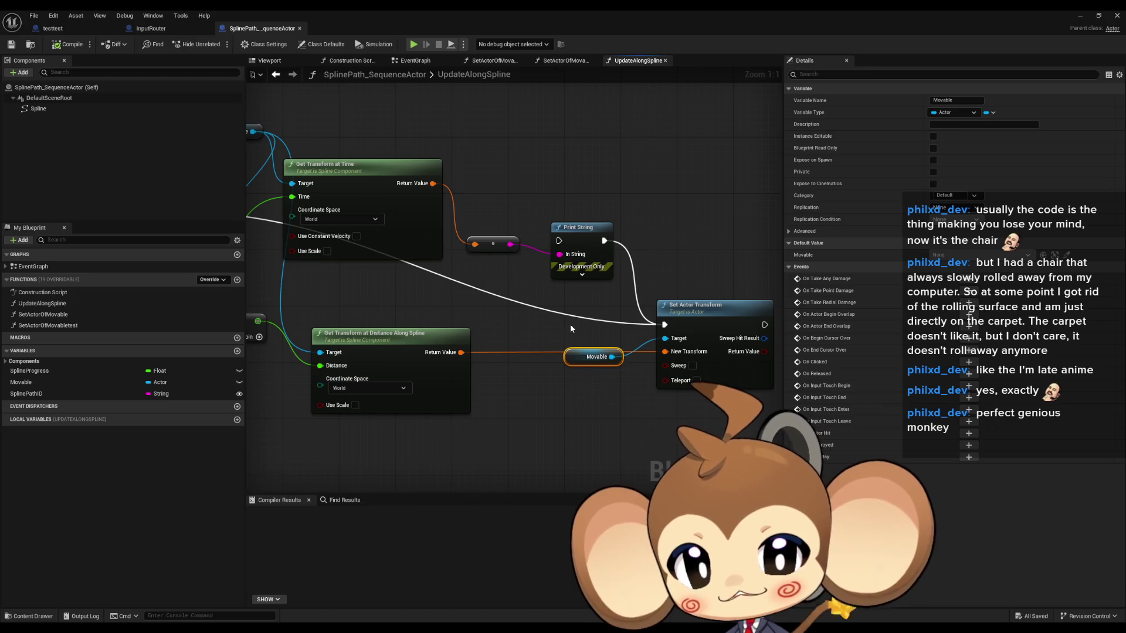
pyautogui.moveTo(386, 27)
pyautogui.mouseDown()
pyautogui.moveTo(565, 224)
pyautogui.moveTo(445, 77)
pyautogui.moveTo(373, 34)
pyautogui.mouseUp()
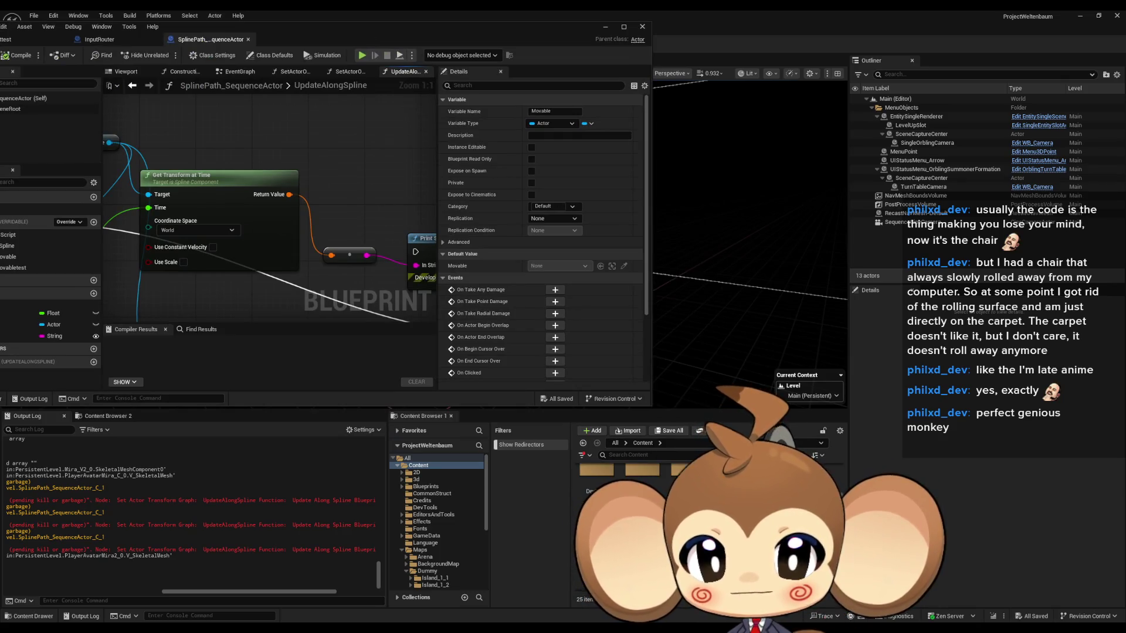
# - Jump the Content Browser to /Game and open the StartArea map from Maps > Dummy
pyautogui.click(426, 524)
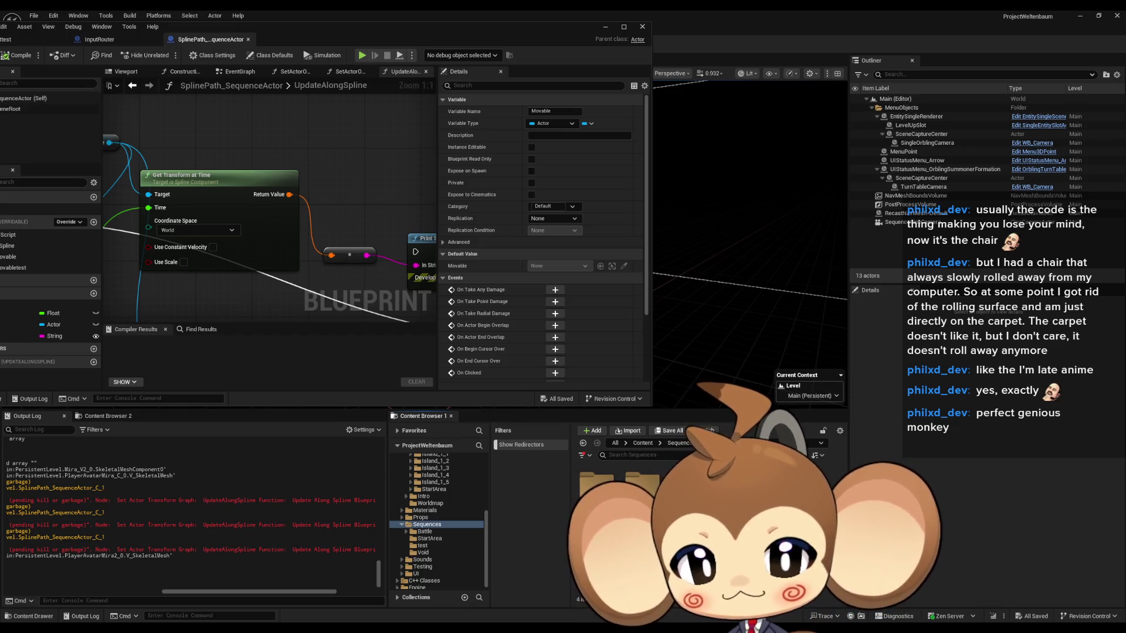
pyautogui.moveTo(255, 210); pyautogui.dragTo(71, 76)
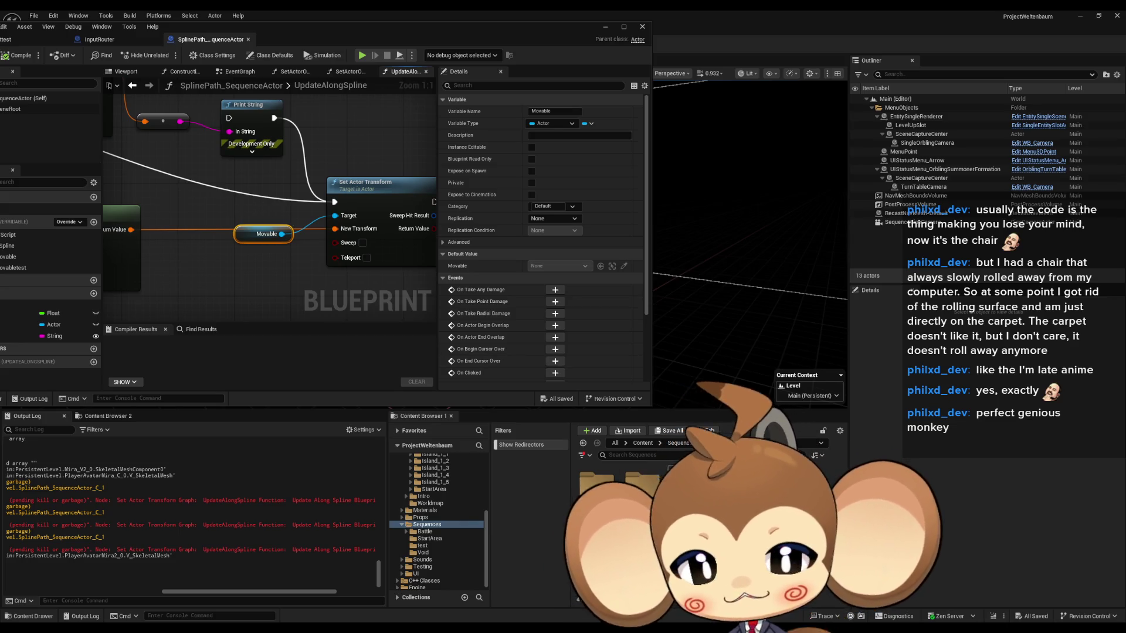
pyautogui.click(429, 538)
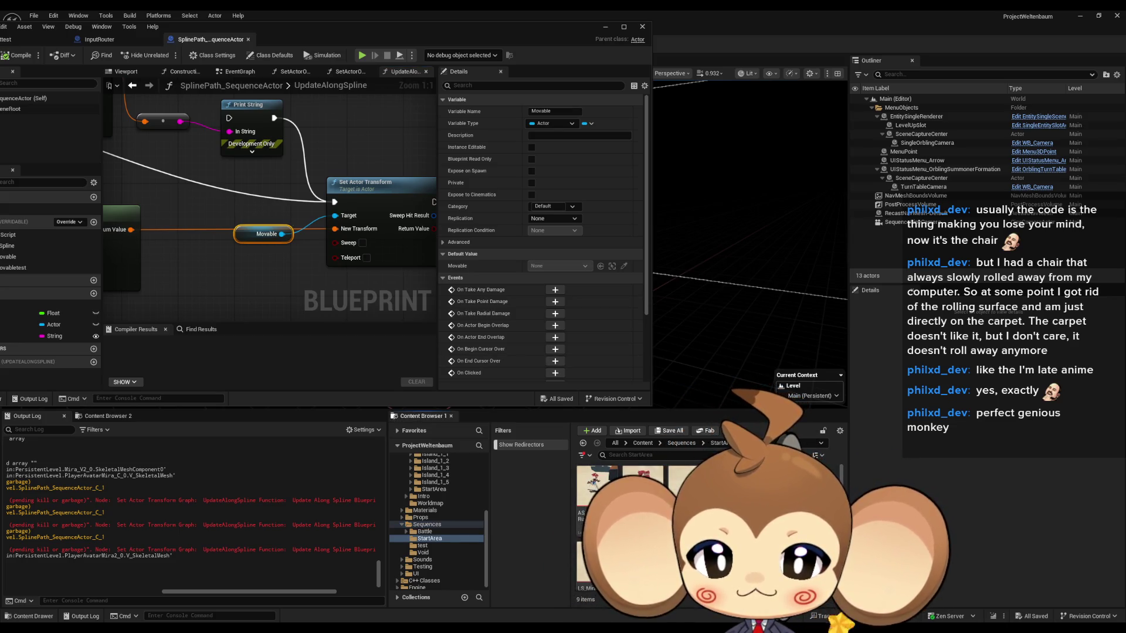
pyautogui.click(639, 444)
pyautogui.write('/Game')
pyautogui.press('Return')
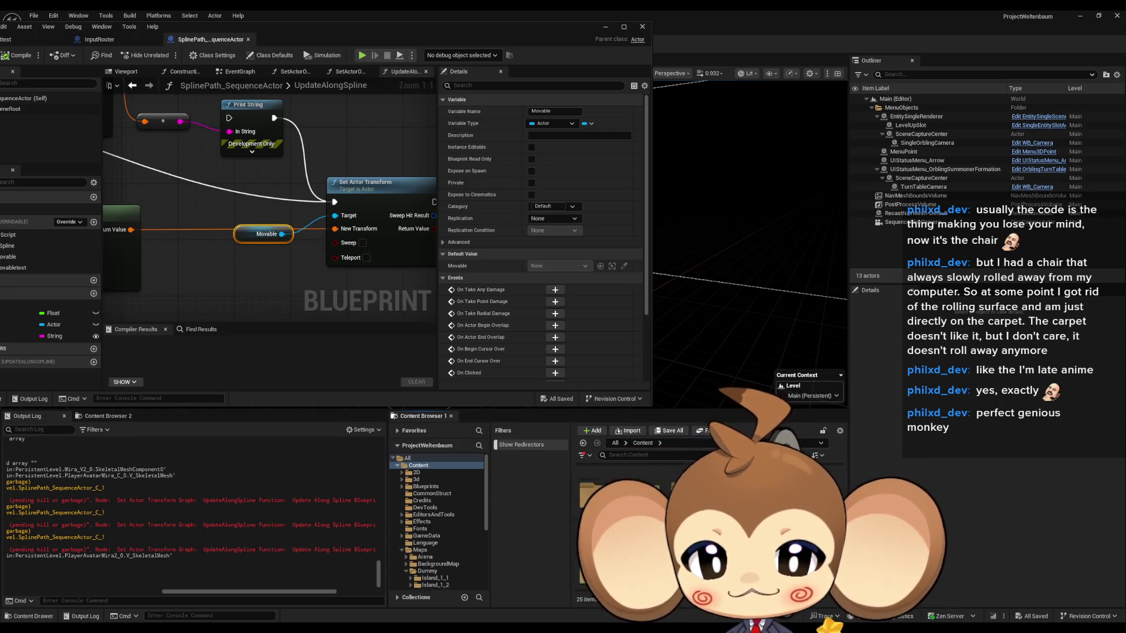
pyautogui.doubleClick(650, 470)
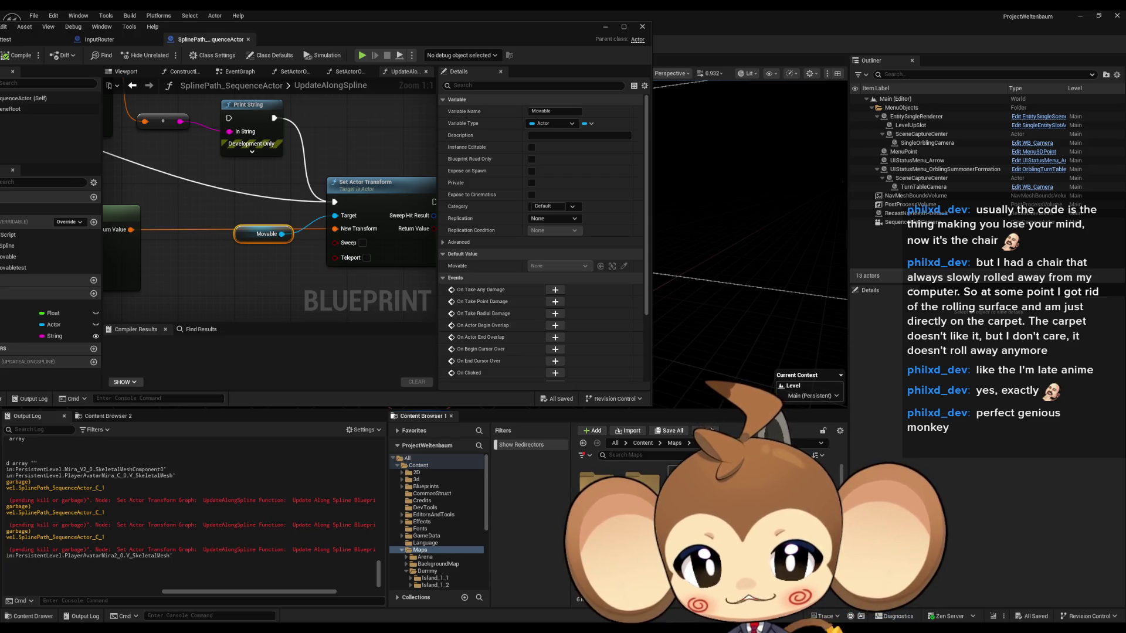
pyautogui.doubleClick(686, 486)
pyautogui.doubleClick(824, 475)
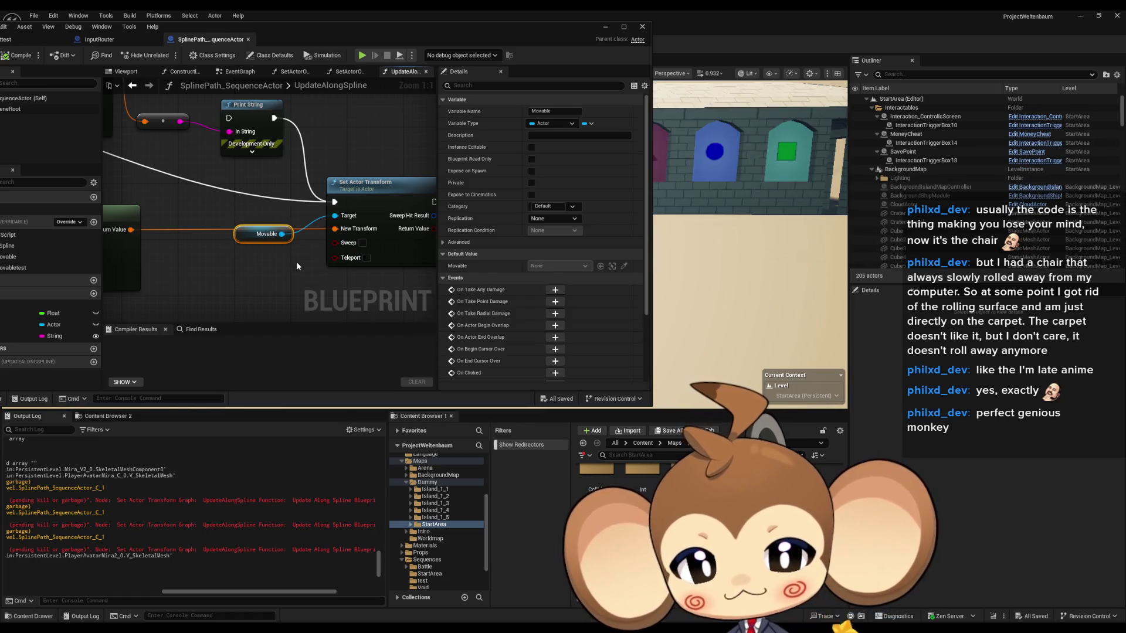
# - Move the Blueprint window left and browse to Content > Sequences > StartArea
pyautogui.moveTo(337, 39)
pyautogui.mouseDown()
pyautogui.moveTo(409, 50)
pyautogui.moveTo(550, 264)
pyautogui.moveTo(550, 326)
pyautogui.moveTo(364, 80)
pyautogui.mouseUp()
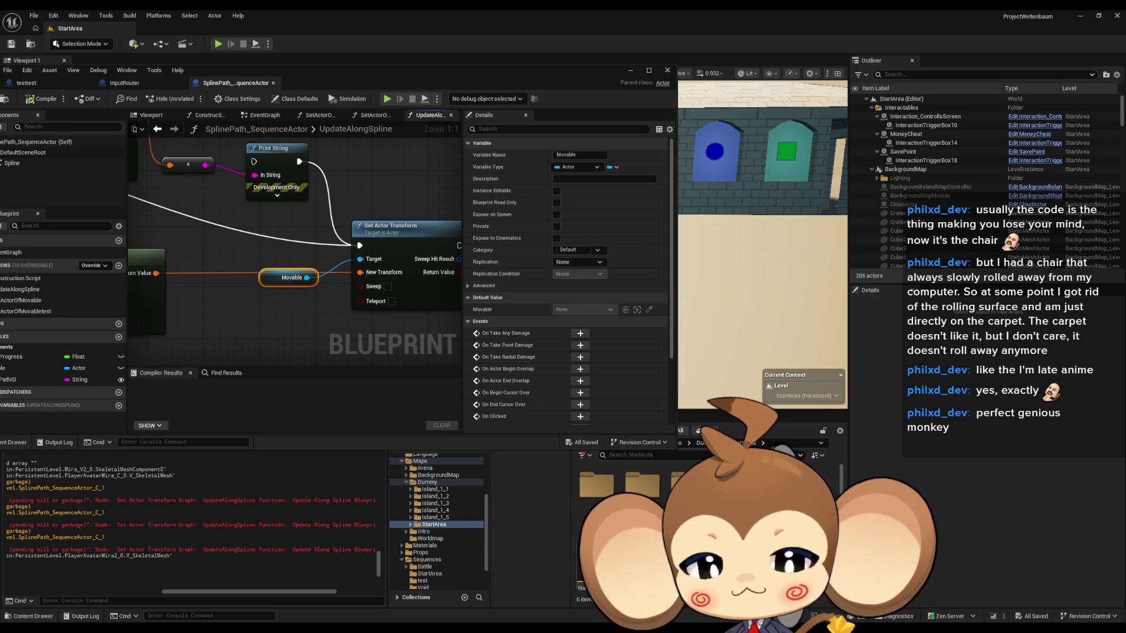
pyautogui.moveTo(527, 82); pyautogui.dragTo(374, 73)
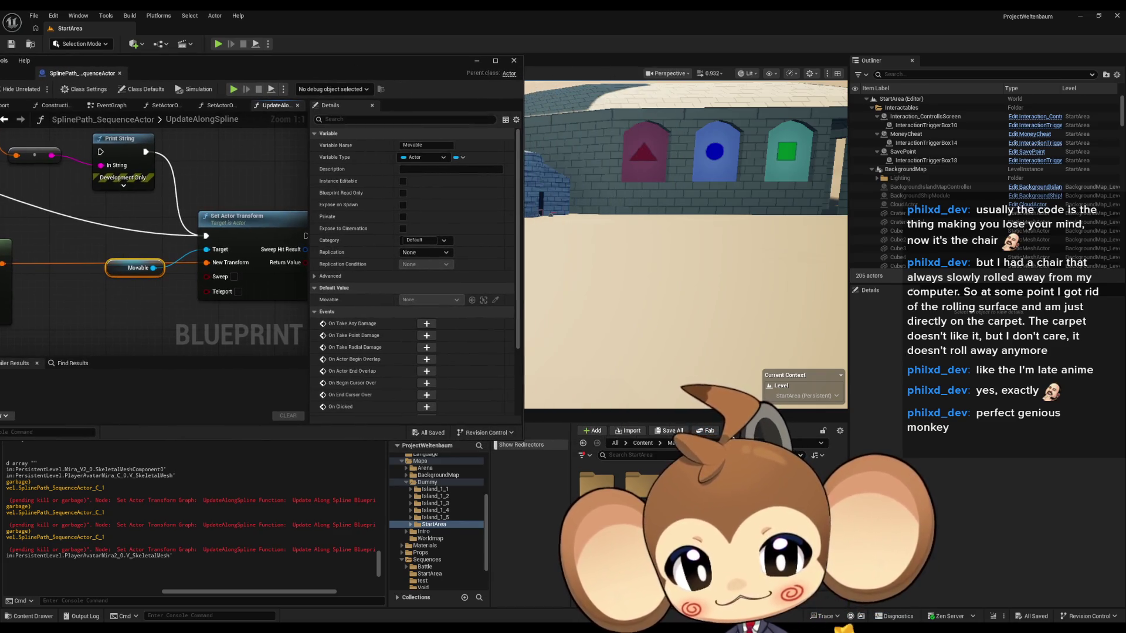
pyautogui.click(640, 443)
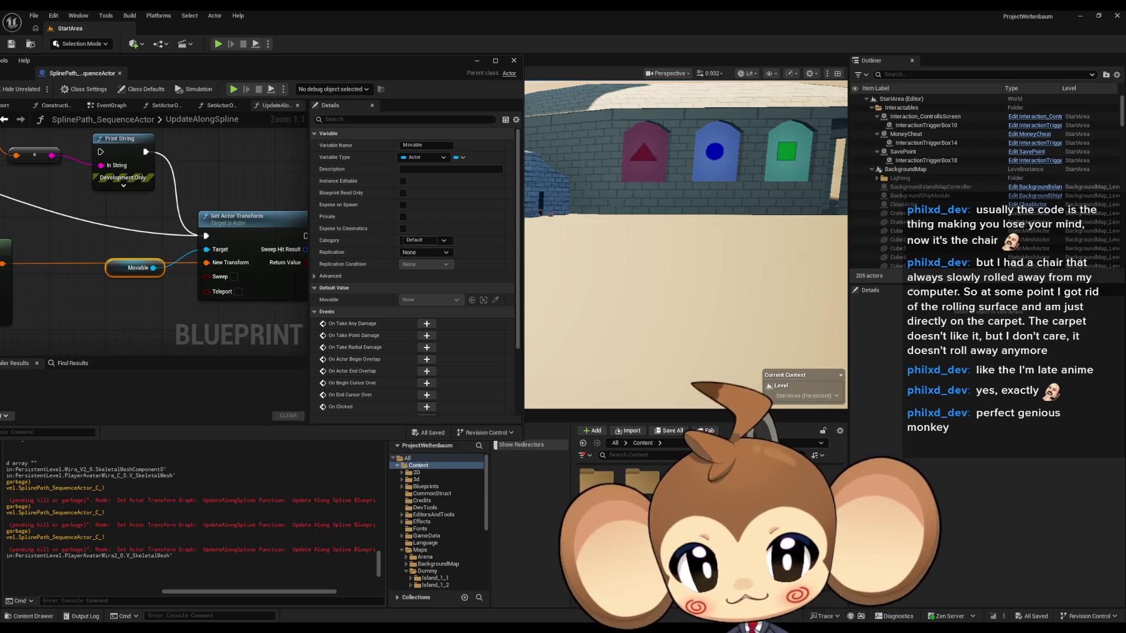
pyautogui.click(426, 524)
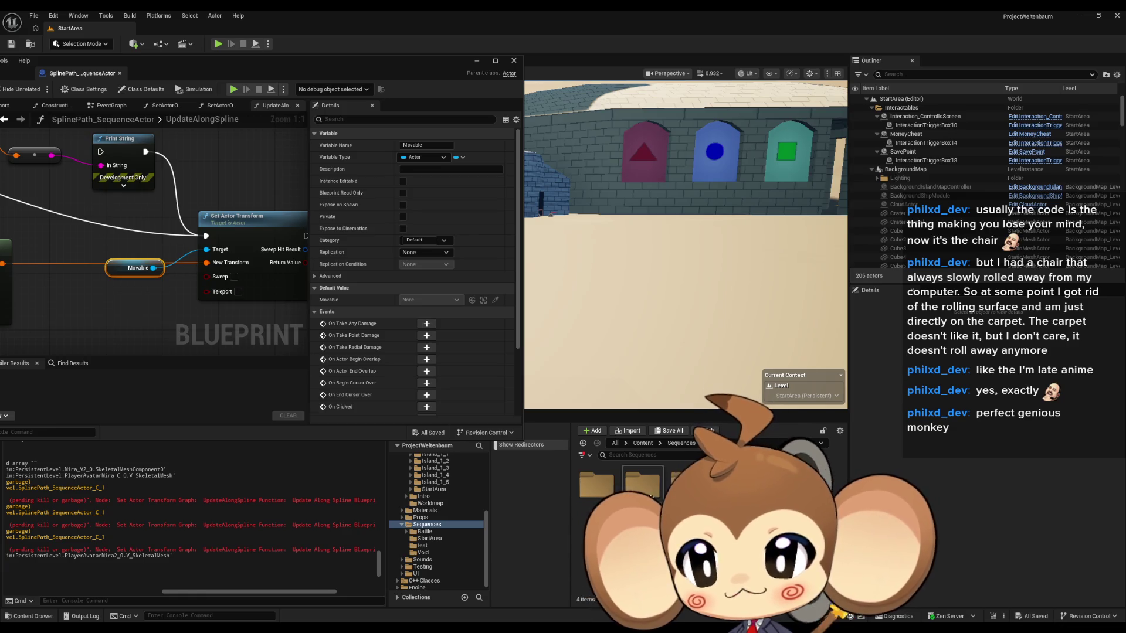
pyautogui.doubleClick(642, 482)
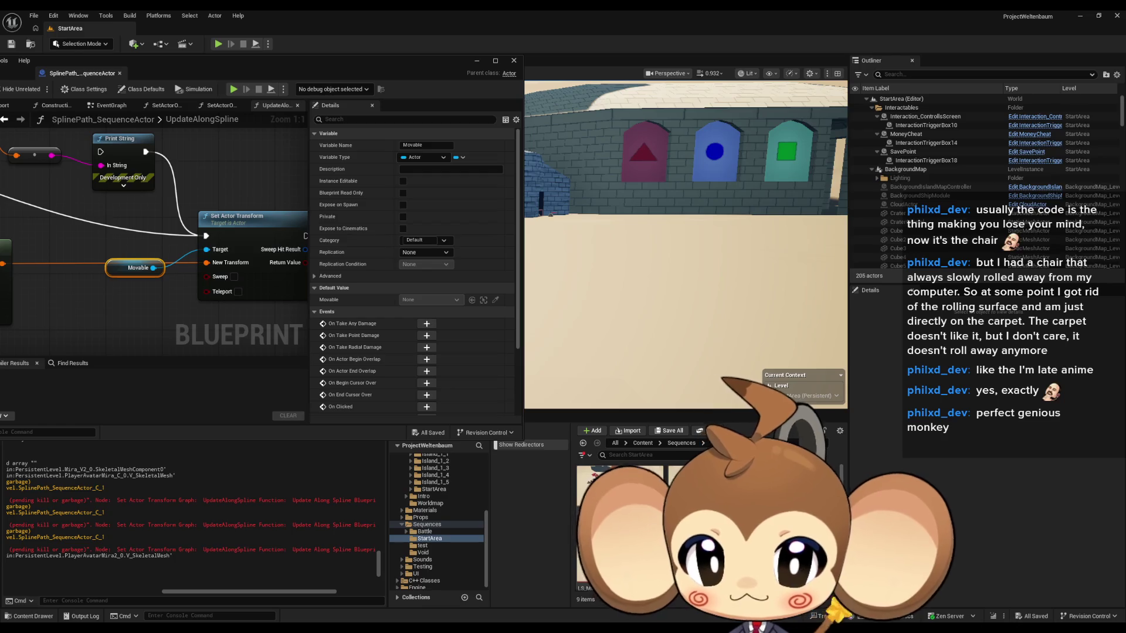
# - Open the StartArea level sequence, step to 0.0167, and open the Mira_V2 event's director blueprint
pyautogui.doubleClick(584, 545)
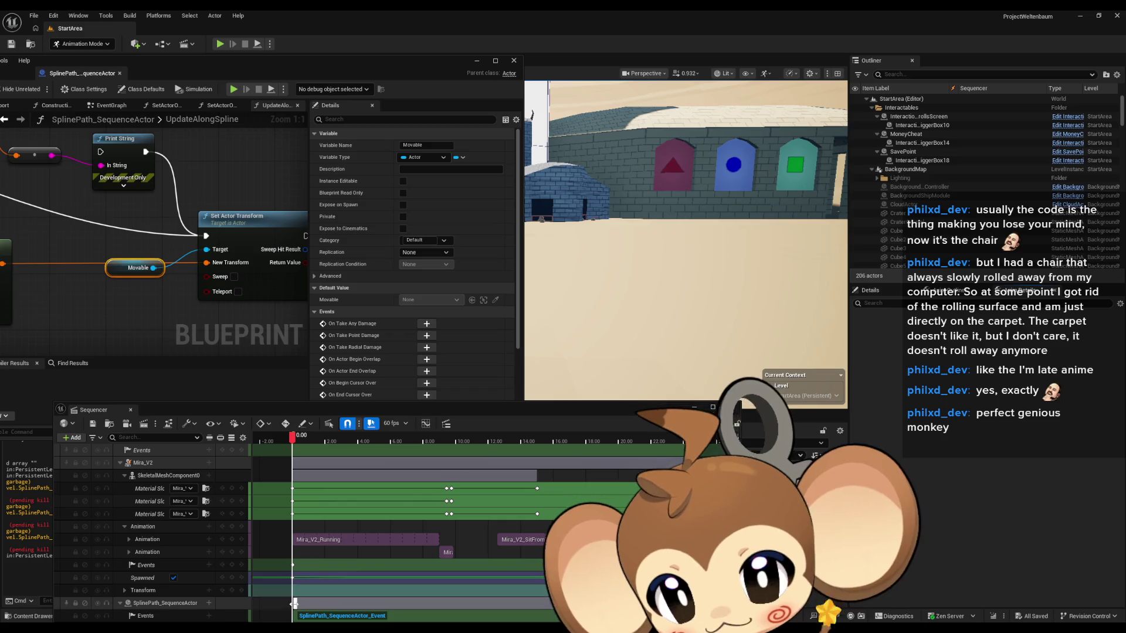
pyautogui.scroll(-1, 294, 602)
pyautogui.hscroll(-3, 328, 607)
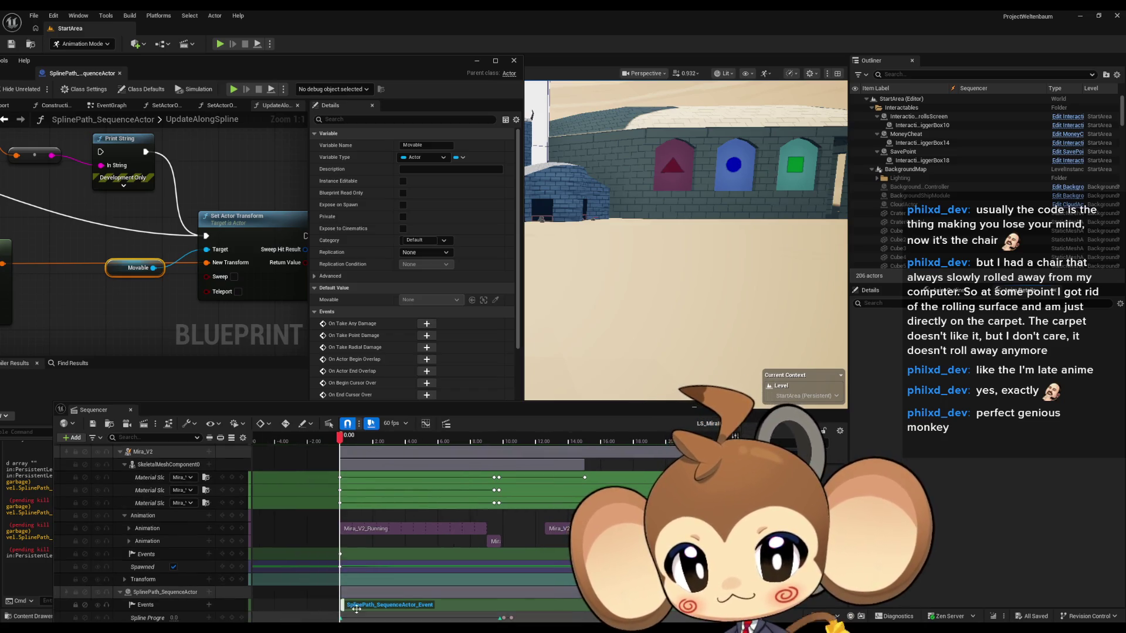
pyautogui.keyDown('ctrl'); pyautogui.scroll(10, 354, 586); pyautogui.keyUp('ctrl')
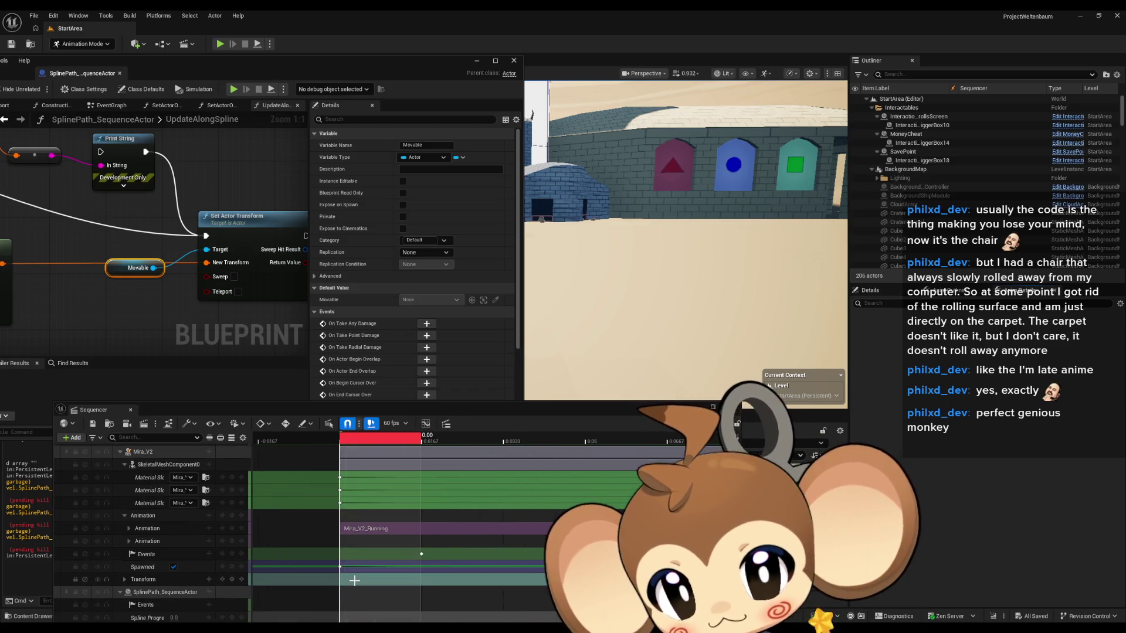
pyautogui.keyDown('ctrl'); pyautogui.scroll(2, 354, 581); pyautogui.keyUp('ctrl')
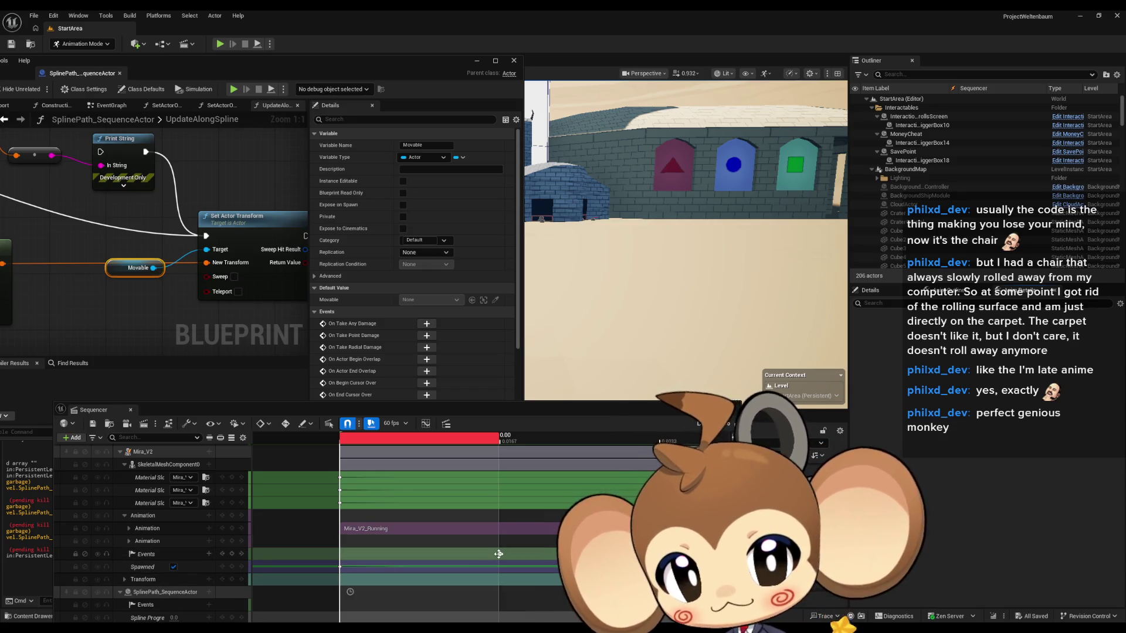
pyautogui.click(498, 554)
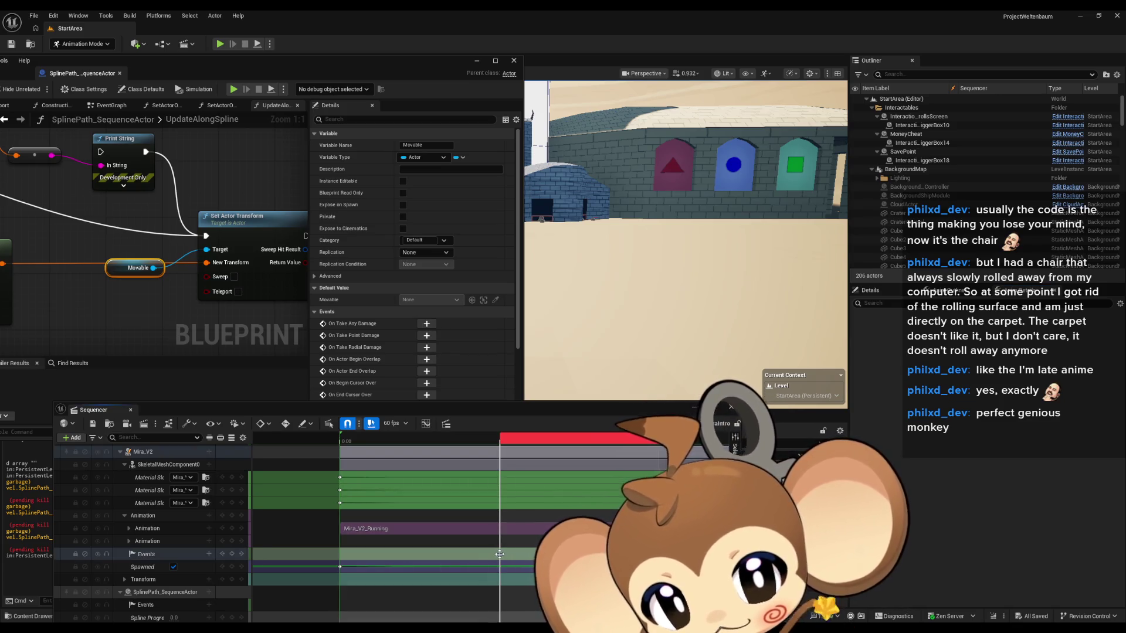
pyautogui.doubleClick(499, 554)
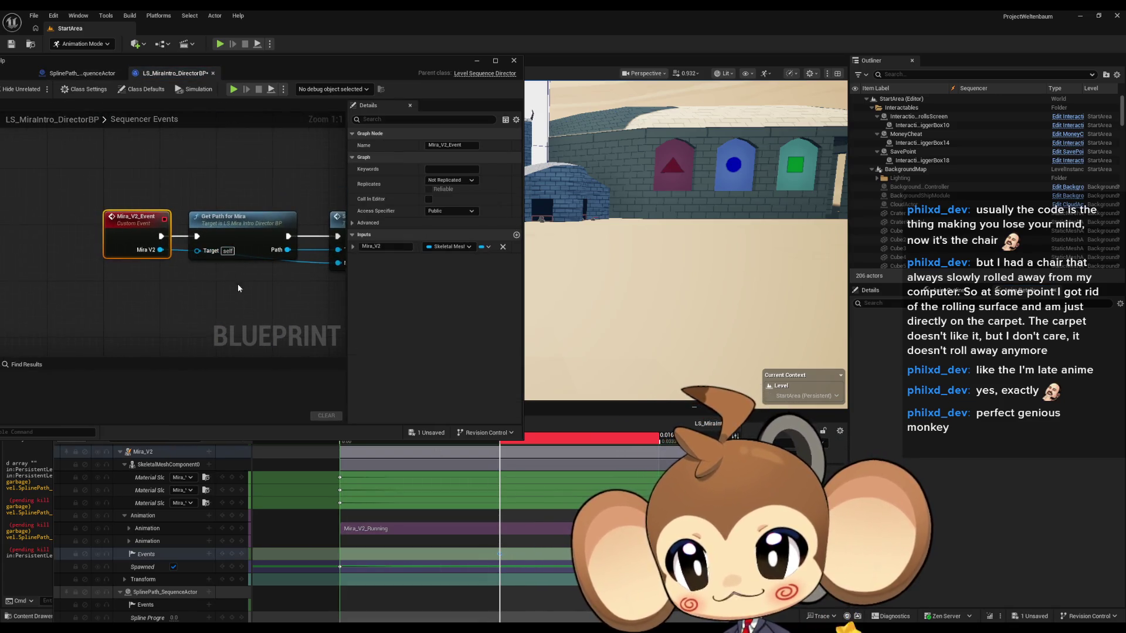
# - Select the Set Actor Of Movable node in LS_MiraIntro_DirectorBP and move its window aside
pyautogui.click(223, 282)
pyautogui.scroll(-2, 430, 555)
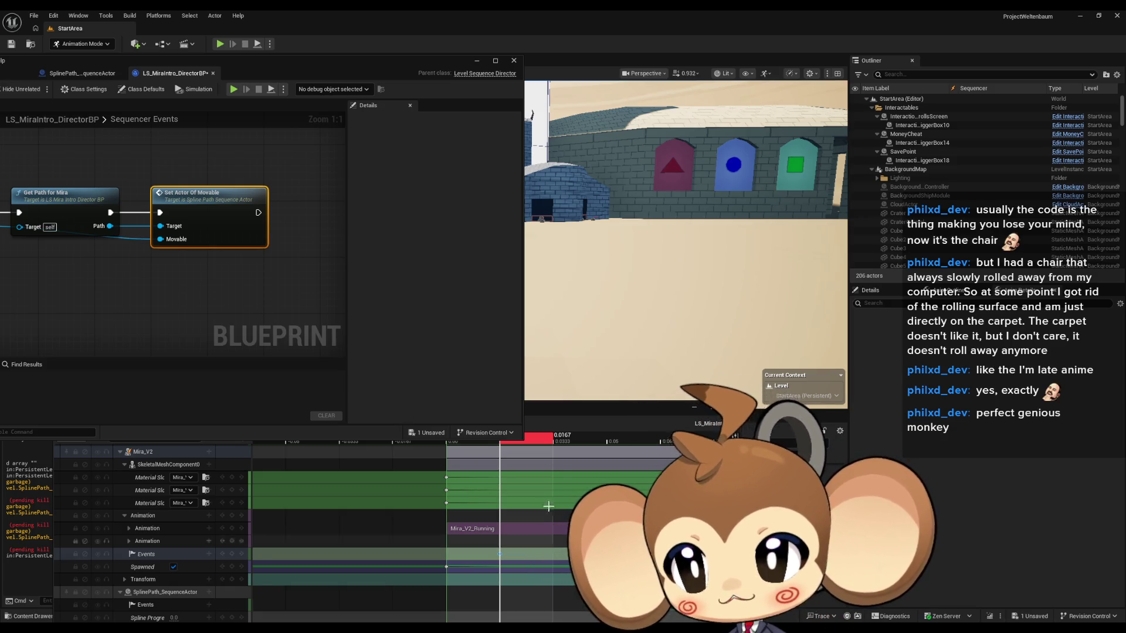
pyautogui.moveTo(257, 66)
pyautogui.mouseDown()
pyautogui.moveTo(382, 102)
pyautogui.moveTo(525, 123)
pyautogui.mouseUp()
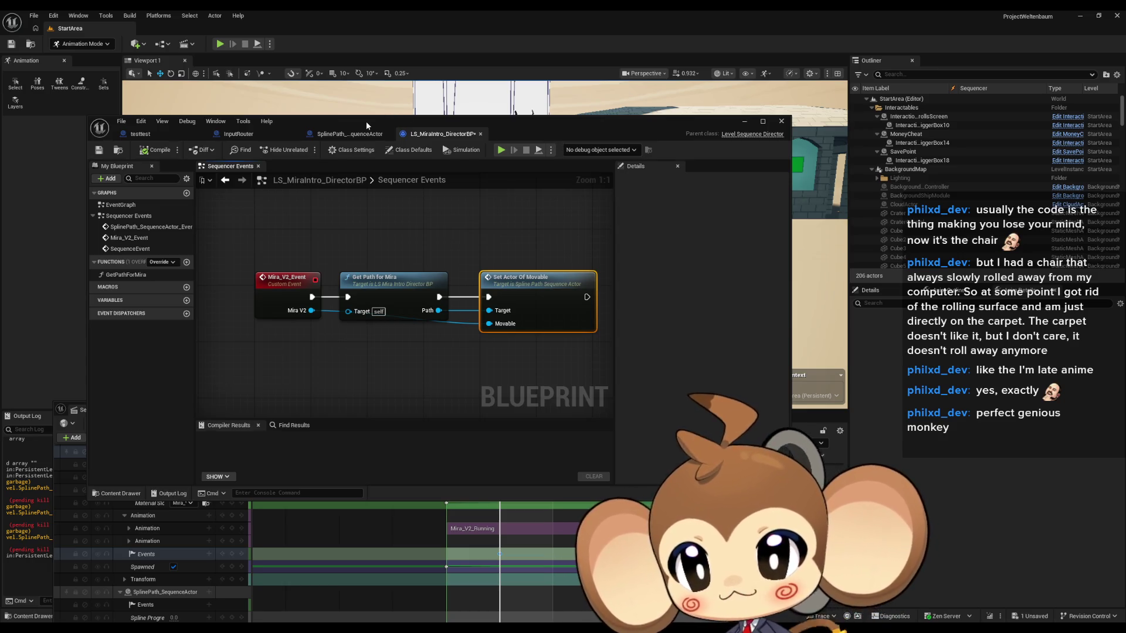
# - Delete the debug Print String and Get Transform at Time nodes from UpdateAlongSpline
pyautogui.click(353, 136)
pyautogui.scroll(-3, 444, 303)
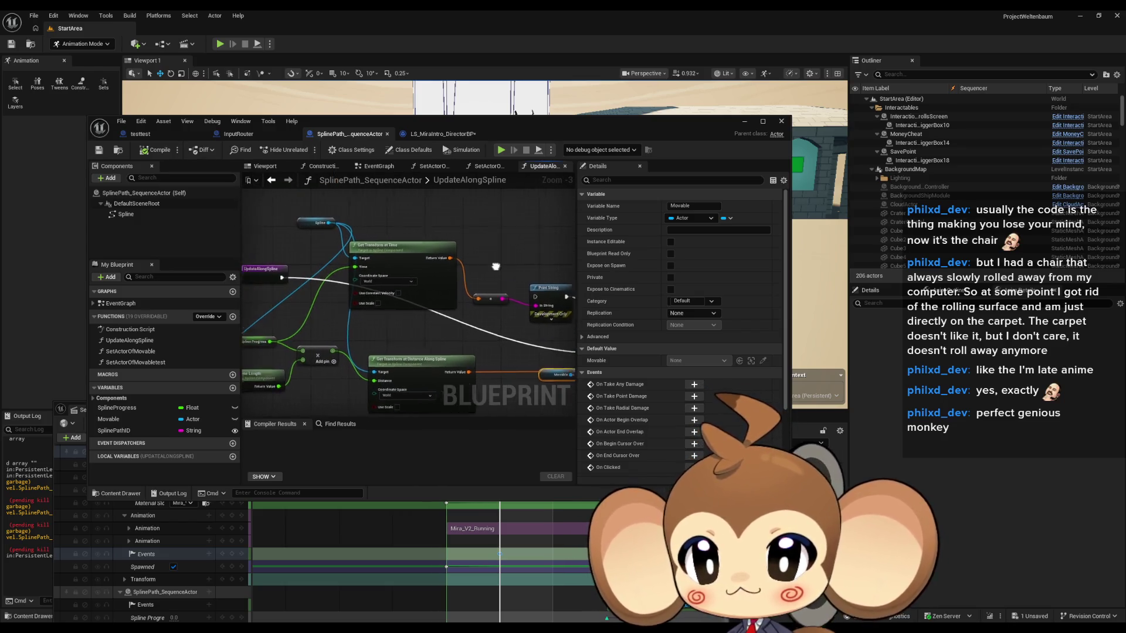
pyautogui.moveTo(484, 267); pyautogui.dragTo(516, 318)
pyautogui.press('Delete')
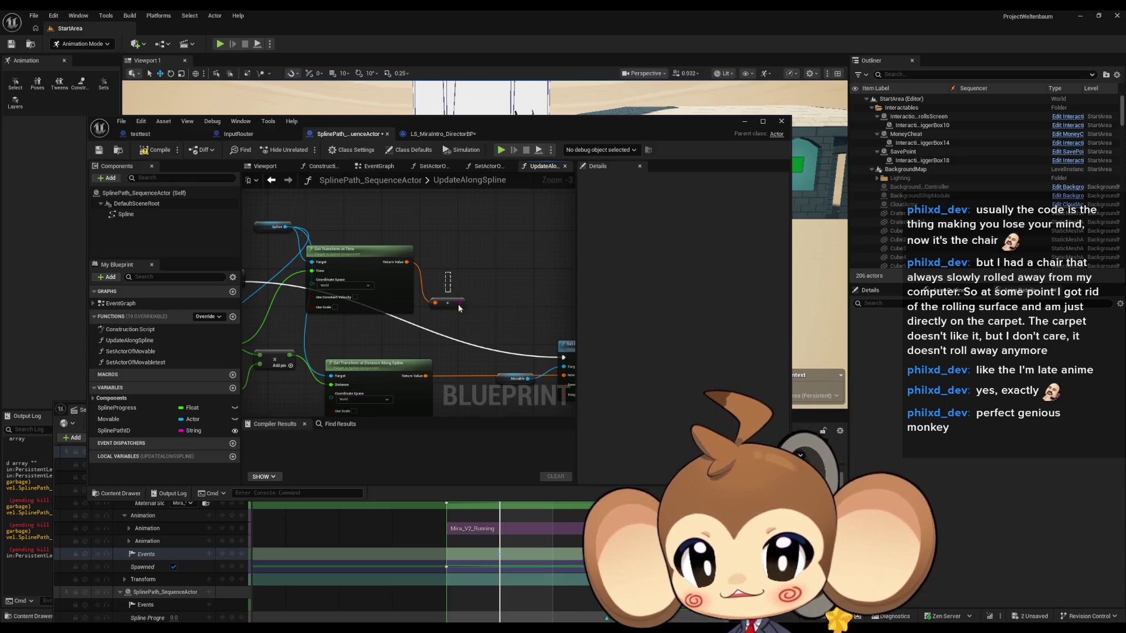
pyautogui.moveTo(376, 252); pyautogui.dragTo(461, 242)
pyautogui.press('Delete')
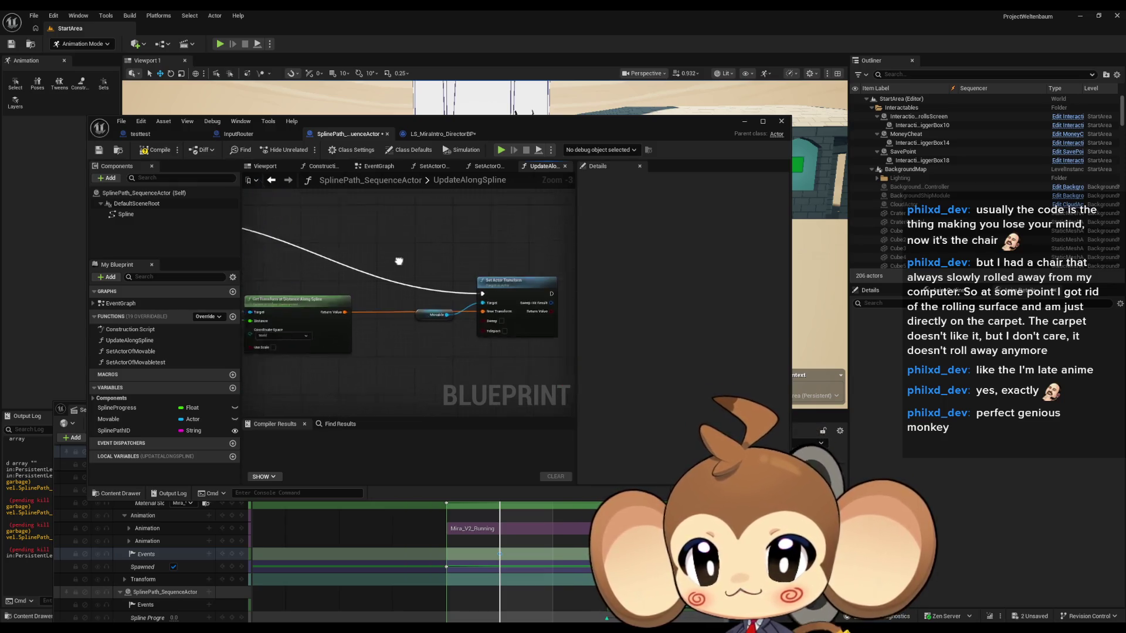
# - Put an Is Valid check on Movable ahead of Set Actor Transform
pyautogui.moveTo(394, 309)
pyautogui.mouseDown()
pyautogui.moveTo(354, 291)
pyautogui.moveTo(353, 311)
pyautogui.moveTo(395, 344)
pyautogui.mouseUp()
pyautogui.write('vli')
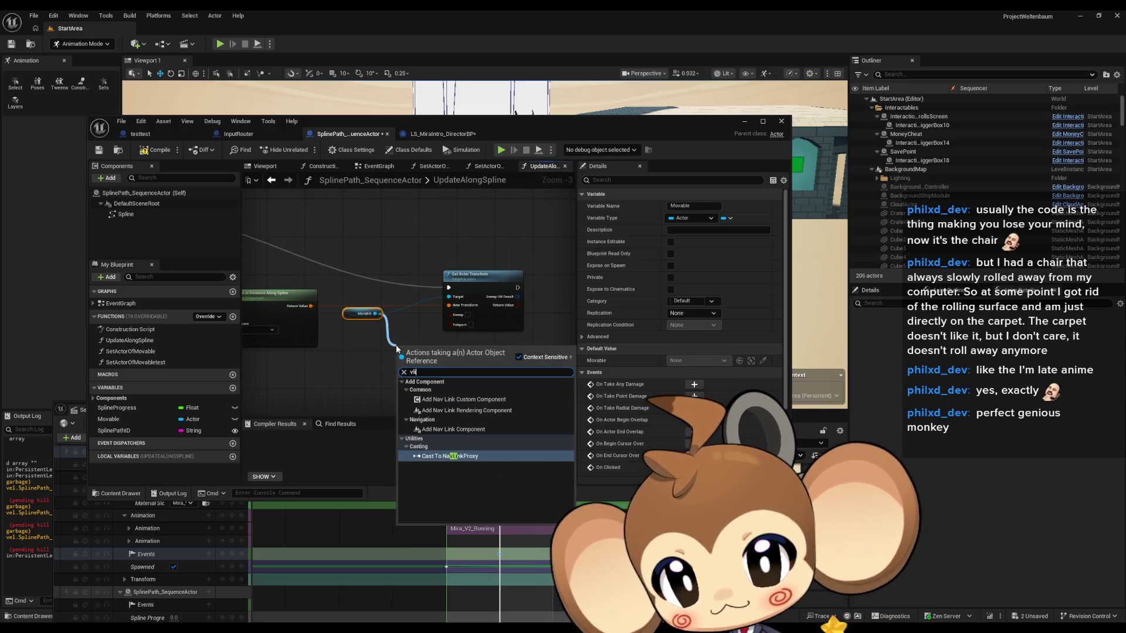
pyautogui.press('BackSpace')
pyautogui.press('BackSpace')
pyautogui.write('alid')
pyautogui.press('Down')
pyautogui.press('Return')
pyautogui.moveTo(457, 355)
pyautogui.mouseDown()
pyautogui.moveTo(449, 288)
pyautogui.moveTo(530, 274)
pyautogui.mouseUp()
pyautogui.moveTo(428, 346)
pyautogui.mouseDown()
pyautogui.moveTo(438, 274)
pyautogui.moveTo(352, 246)
pyautogui.moveTo(329, 252)
pyautogui.moveTo(352, 305)
pyautogui.moveTo(404, 353)
pyautogui.moveTo(405, 367)
pyautogui.mouseUp()
# - Compile the SplinePath_SequenceActor blueprint and hide its editor window
pyautogui.scroll(-1, 410, 293)
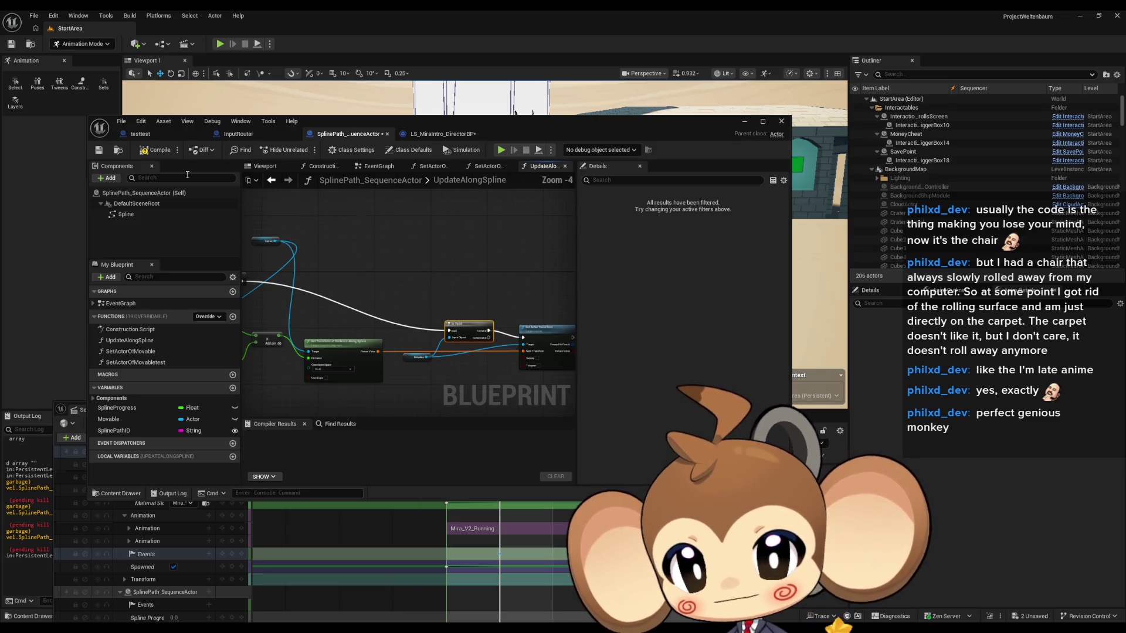
pyautogui.click(148, 151)
pyautogui.click(744, 121)
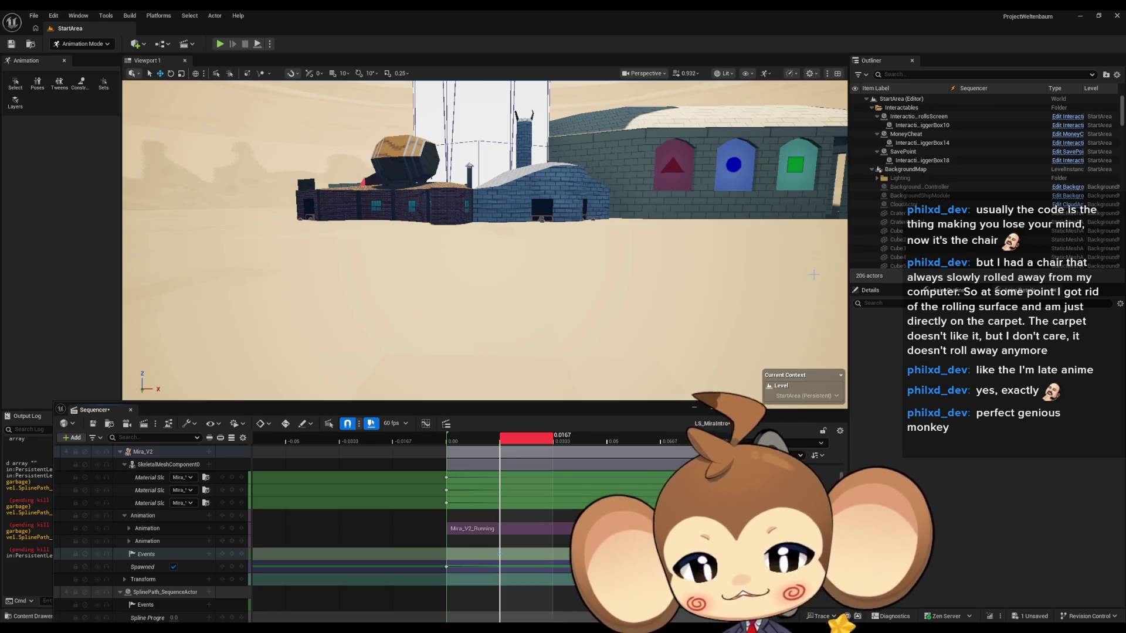
# - Minimize the floating LS_MiraIntro Sequencer to reveal the StartArea level view and sequence assets
pyautogui.click(692, 409)
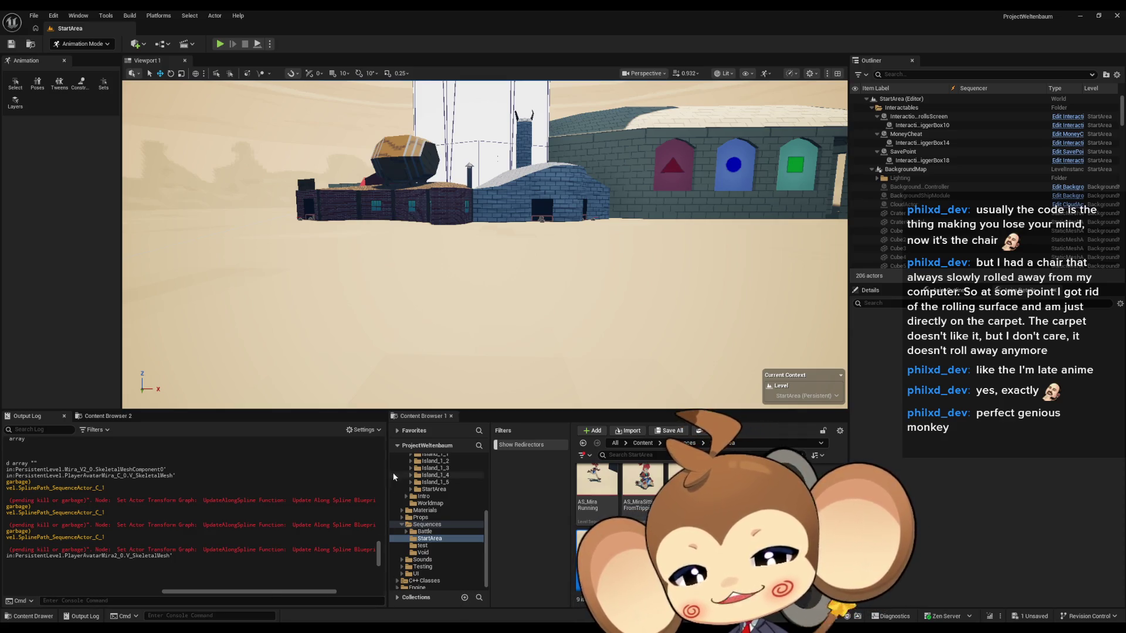
# - Fill the canvas black and set up a thicker pencil for drawing
pyautogui.click(708, 202)
pyautogui.click(716, 322)
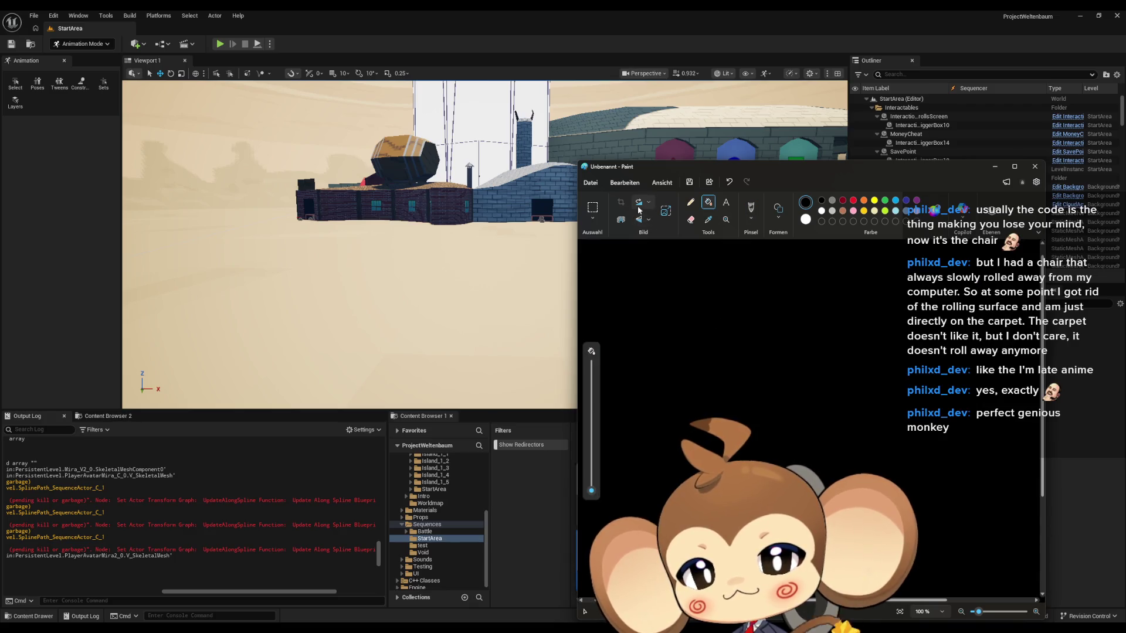
pyautogui.click(691, 202)
pyautogui.moveTo(591, 407); pyautogui.dragTo(591, 400)
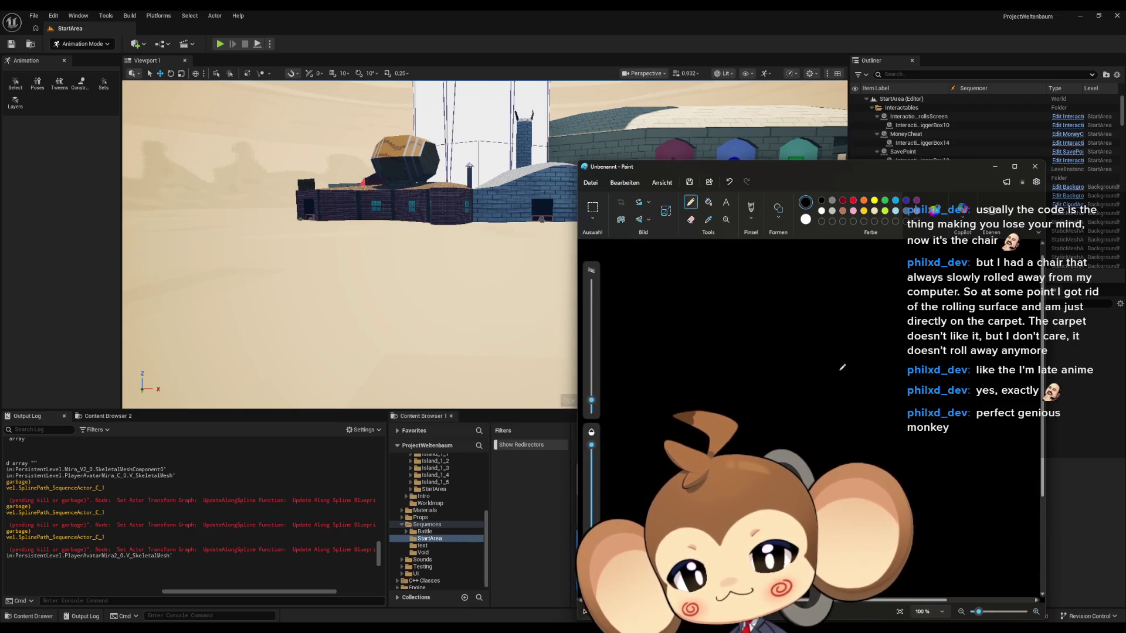
pyautogui.moveTo(767, 353); pyautogui.dragTo(735, 349)
pyautogui.hotkey('ctrl', 'z')
# - Draw the number 2, a hexagon marked 1, and rays around the hexagon
pyautogui.moveTo(857, 402)
pyautogui.mouseDown()
pyautogui.moveTo(826, 401)
pyautogui.moveTo(847, 333)
pyautogui.moveTo(824, 349)
pyautogui.mouseUp()
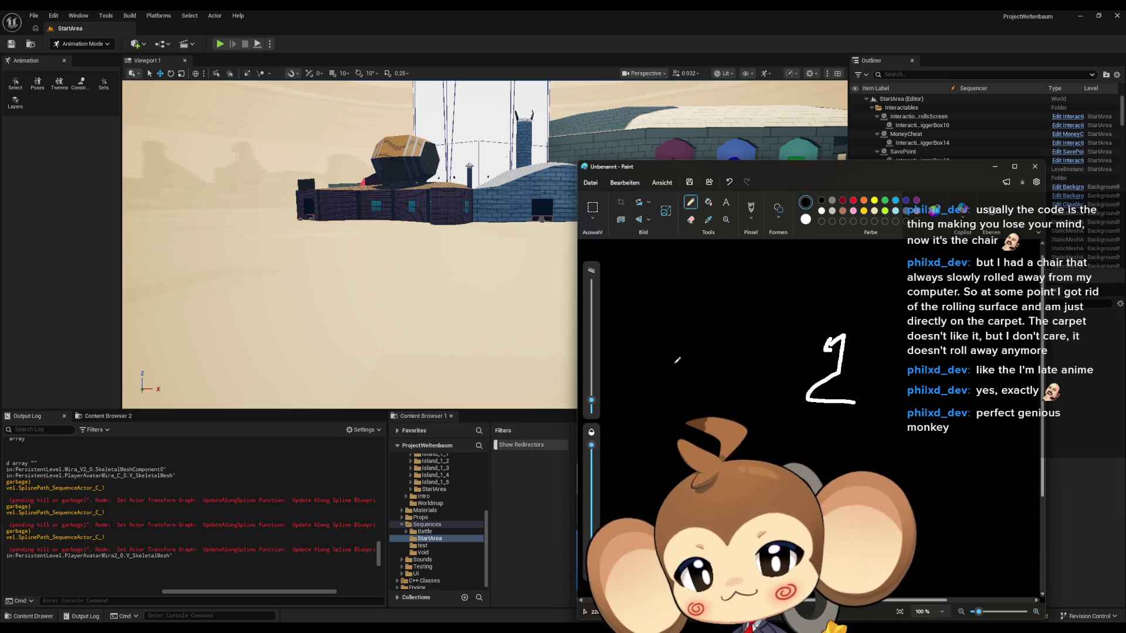
pyautogui.moveTo(651, 363)
pyautogui.mouseDown()
pyautogui.moveTo(649, 328)
pyautogui.moveTo(685, 329)
pyautogui.moveTo(678, 381)
pyautogui.moveTo(647, 364)
pyautogui.mouseUp()
pyautogui.moveTo(692, 334); pyautogui.dragTo(708, 327)
pyautogui.moveTo(694, 287); pyautogui.dragTo(693, 309)
pyautogui.moveTo(672, 284)
pyautogui.mouseDown()
pyautogui.moveTo(680, 305)
pyautogui.moveTo(659, 308)
pyautogui.mouseUp()
pyautogui.moveTo(647, 323); pyautogui.dragTo(635, 356)
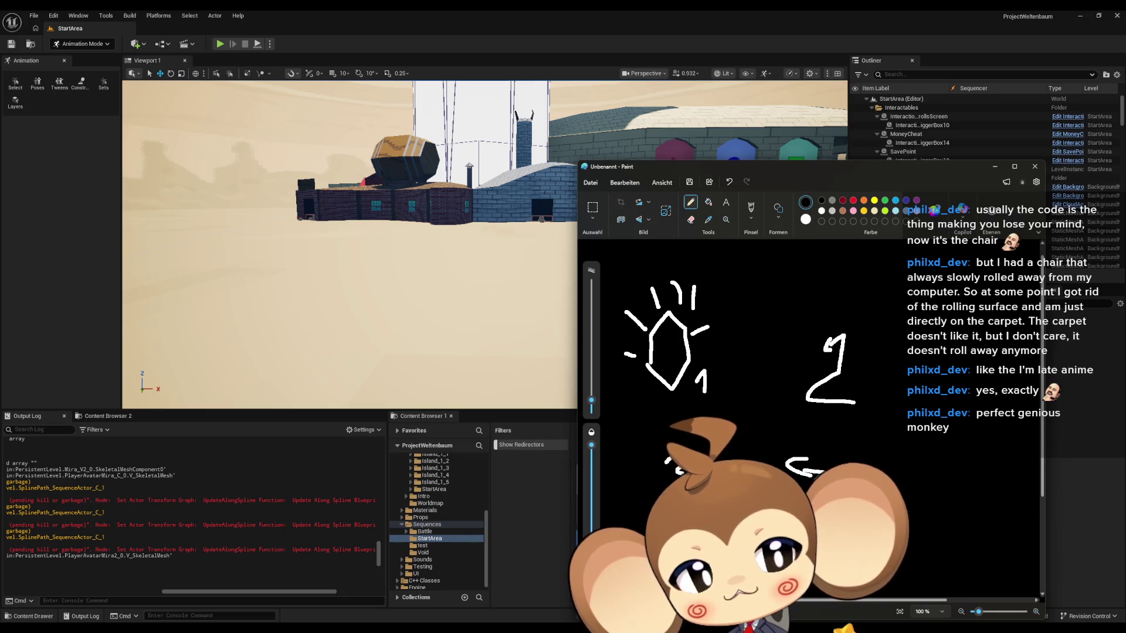
pyautogui.scroll(-1, 733, 381)
pyautogui.moveTo(667, 403); pyautogui.dragTo(679, 418)
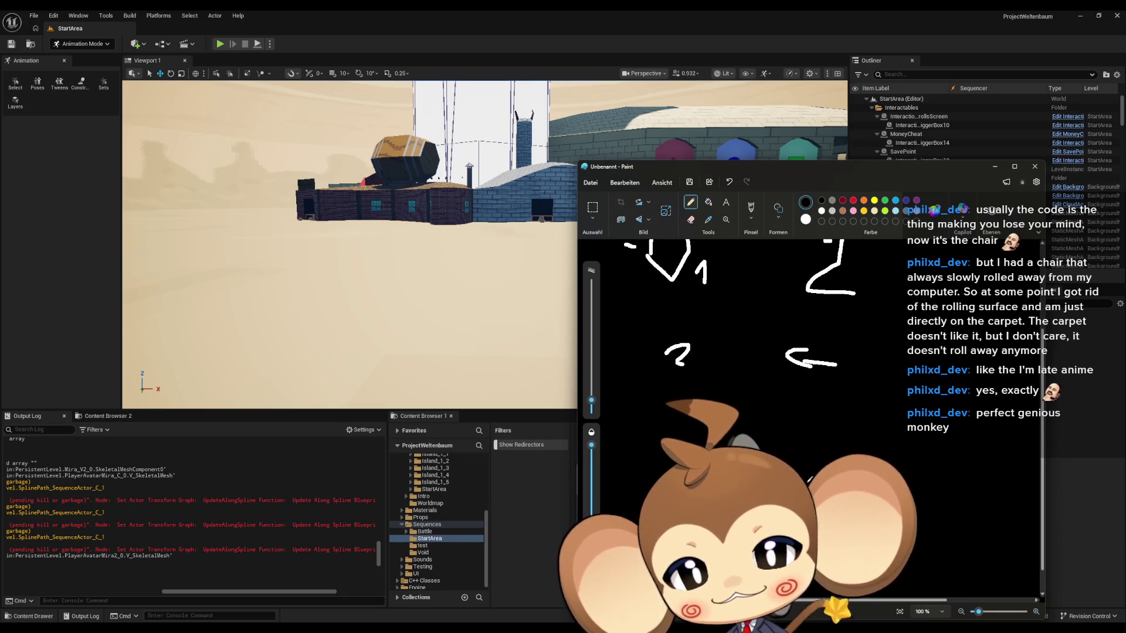
# - Add a white arrow stroke to the sketch, then return to the Unreal blueprint editor
pyautogui.moveTo(789, 413); pyautogui.dragTo(837, 419)
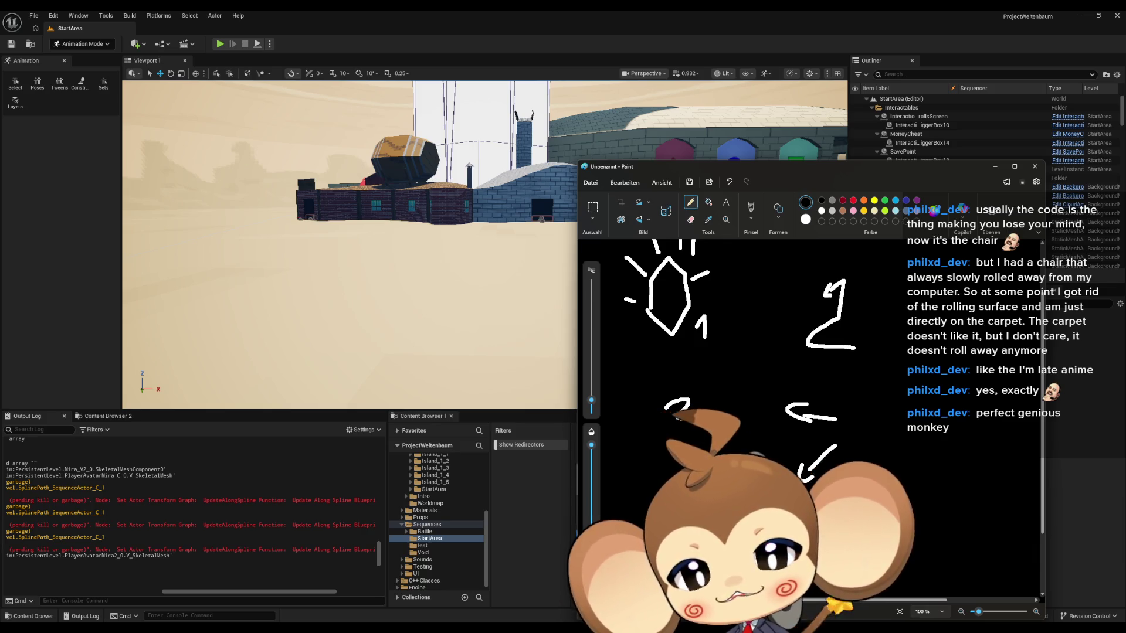
pyautogui.scroll(-3, 744, 375)
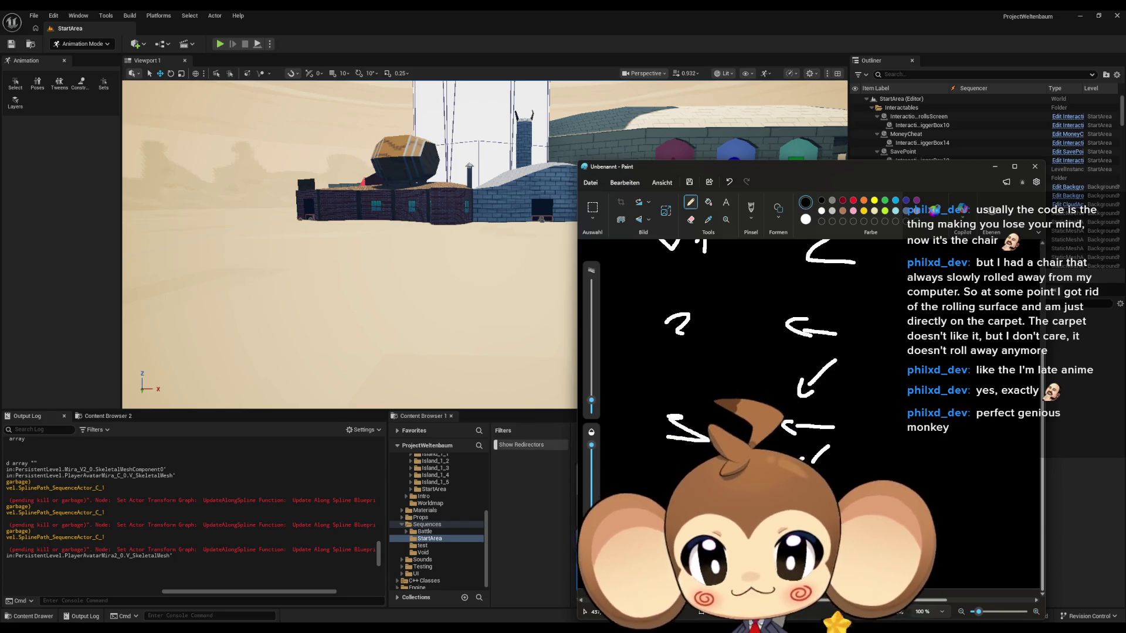
pyautogui.scroll(3, 751, 381)
pyautogui.scroll(-2, 750, 381)
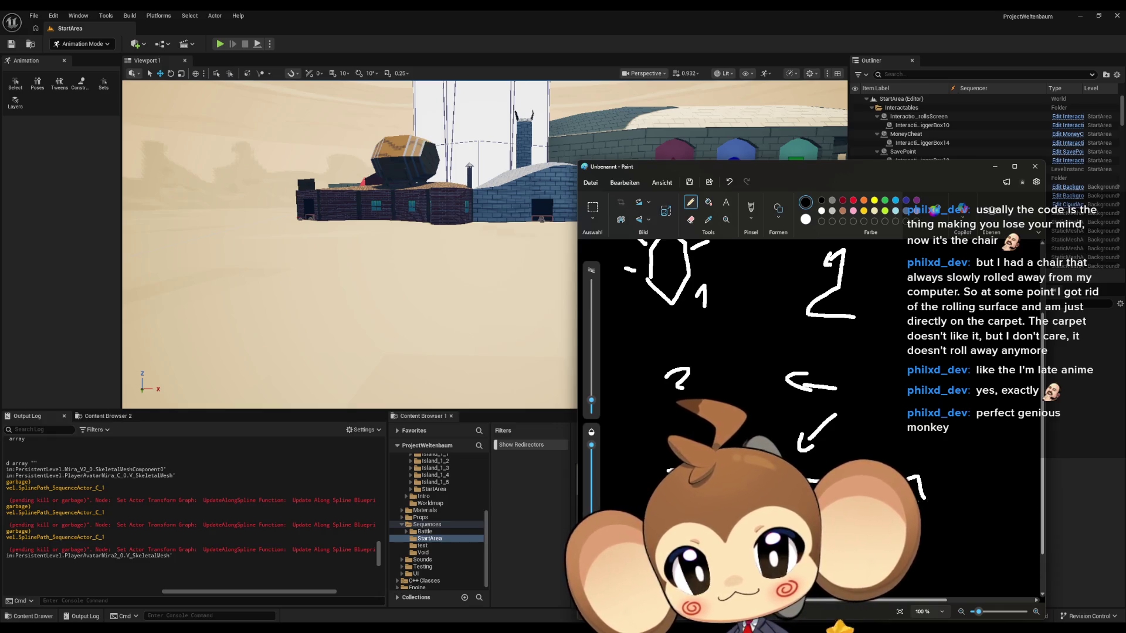
pyautogui.scroll(2, 715, 362)
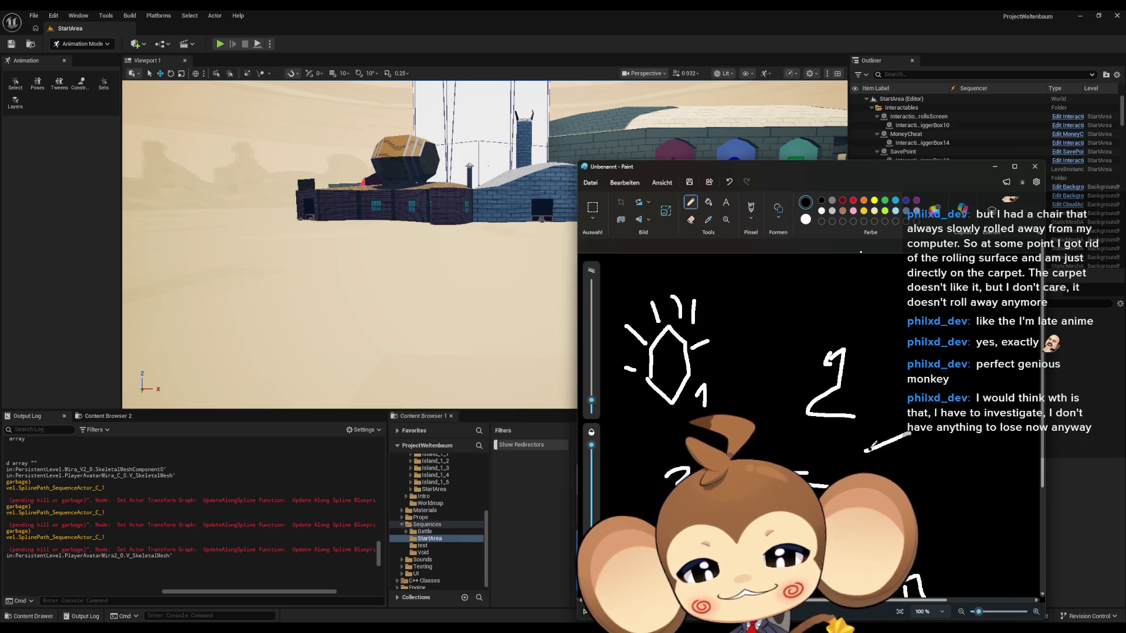
pyautogui.scroll(-3, 809, 410)
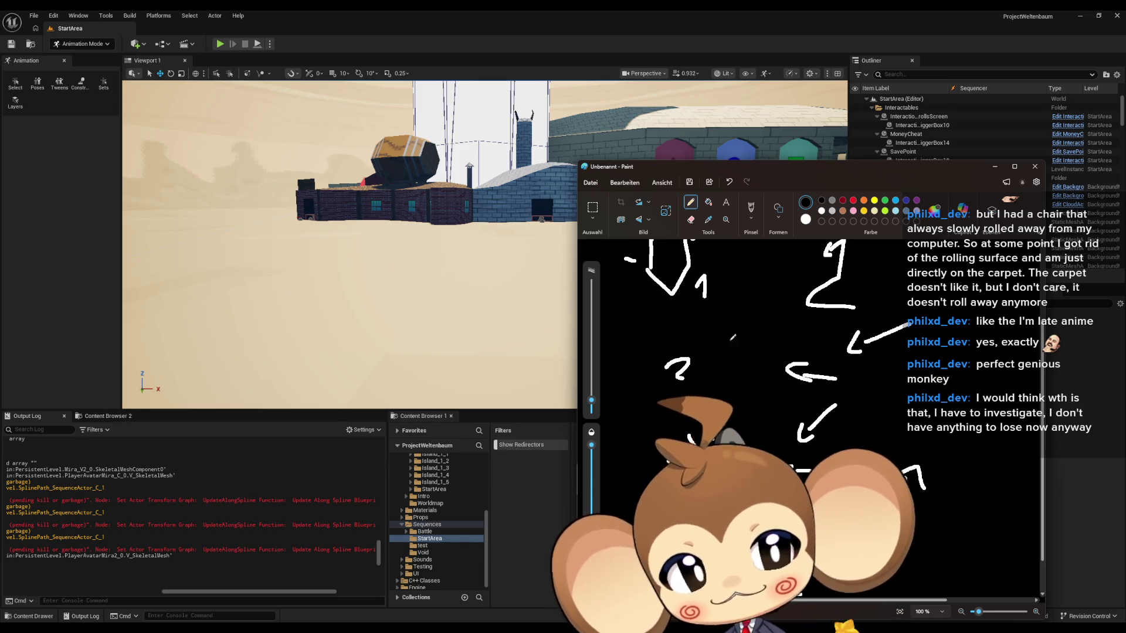
pyautogui.scroll(3, 878, 356)
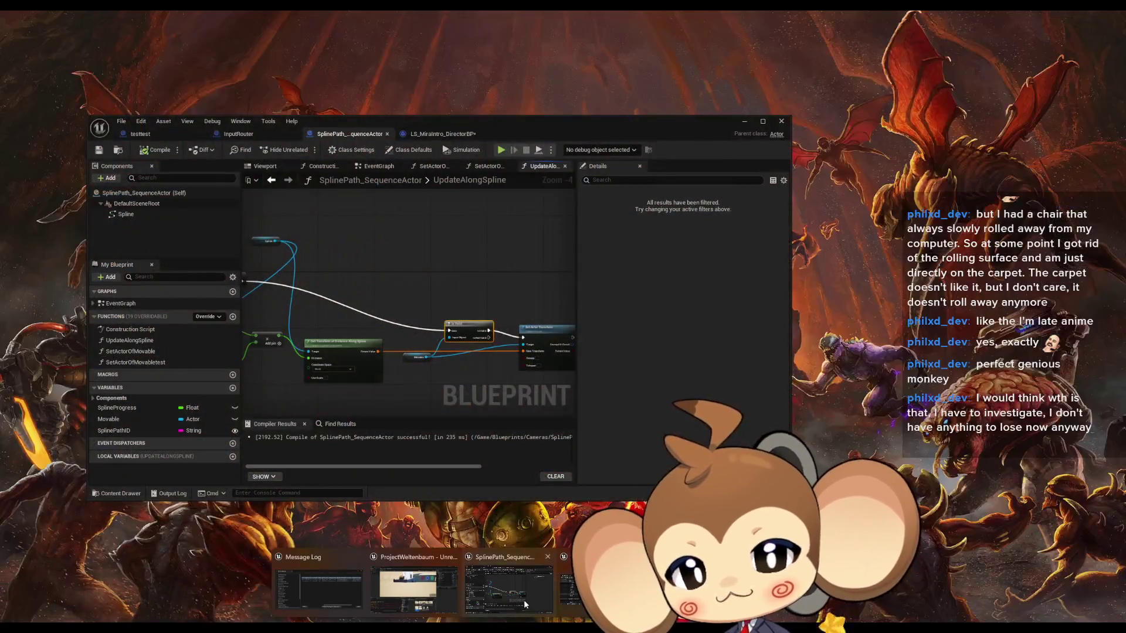
pyautogui.click(411, 592)
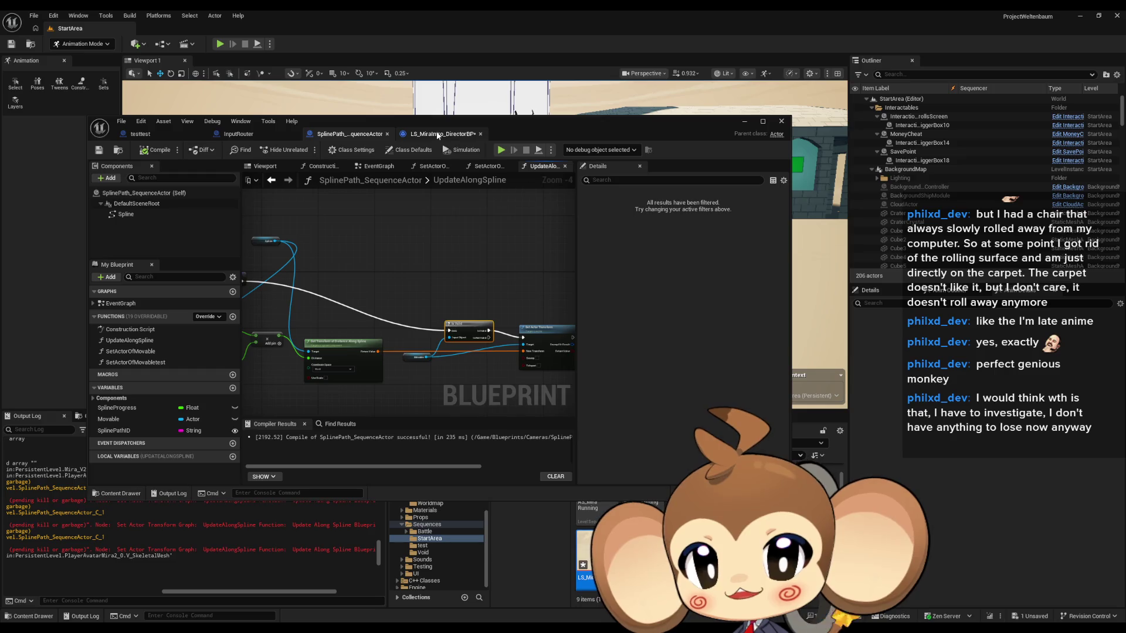
# - In InputRouter's graph, find Any Input Reaction and open OverworldPlayerEntity's AnyInputReaction function
pyautogui.click(268, 135)
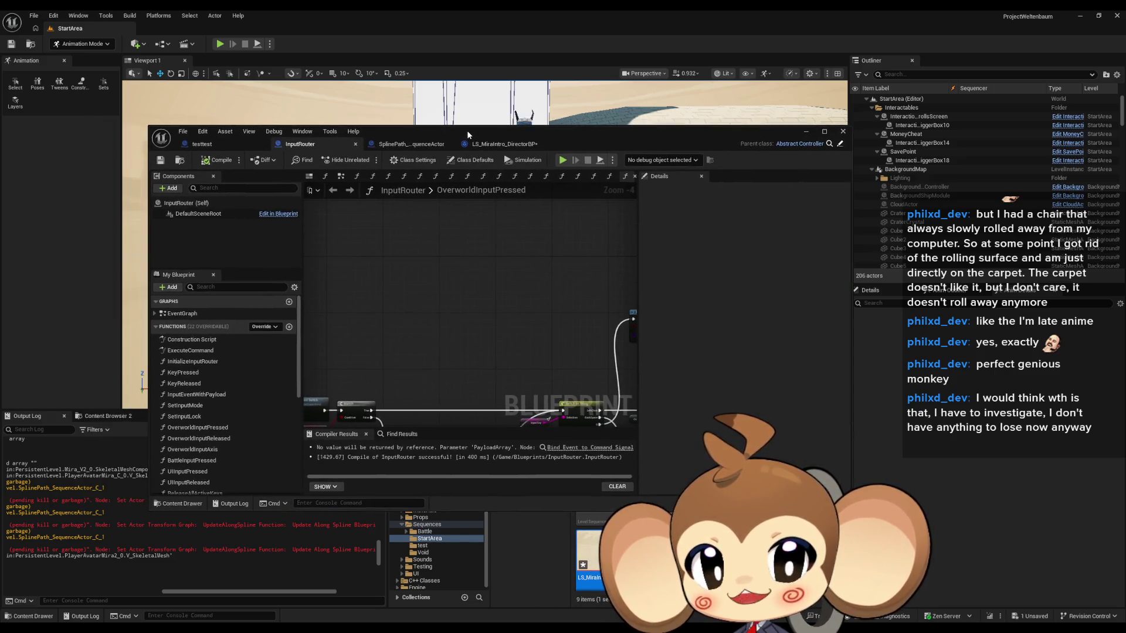
pyautogui.doubleClick(467, 130)
pyautogui.scroll(4, 560, 384)
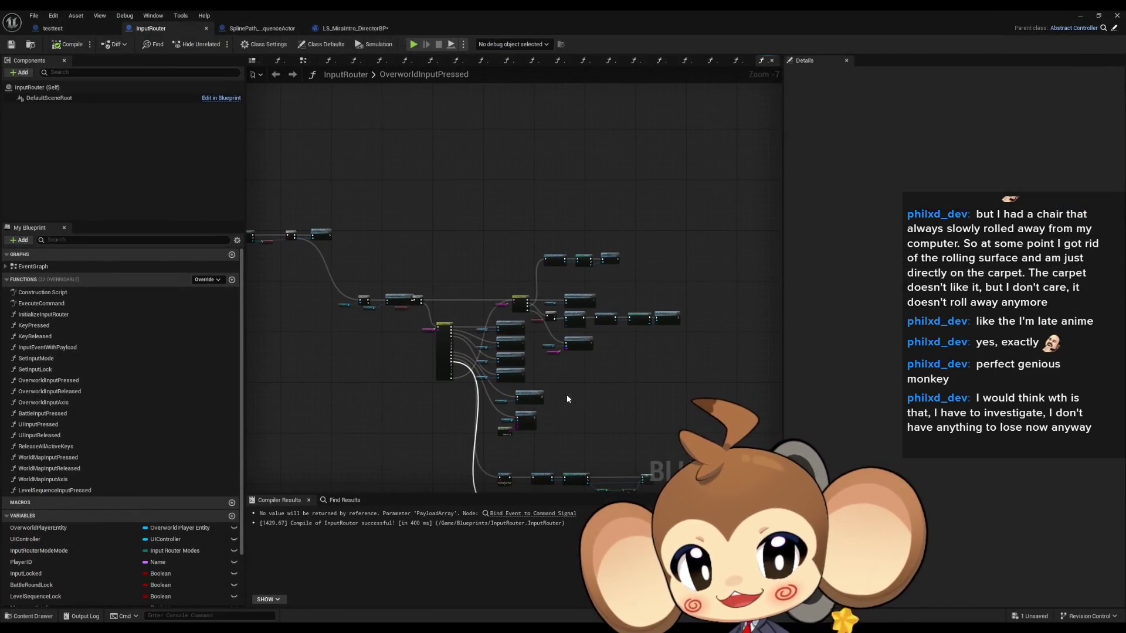
pyautogui.moveTo(525, 191)
pyautogui.mouseDown()
pyautogui.moveTo(492, 287)
pyautogui.moveTo(537, 302)
pyautogui.mouseUp()
pyautogui.scroll(3, 537, 301)
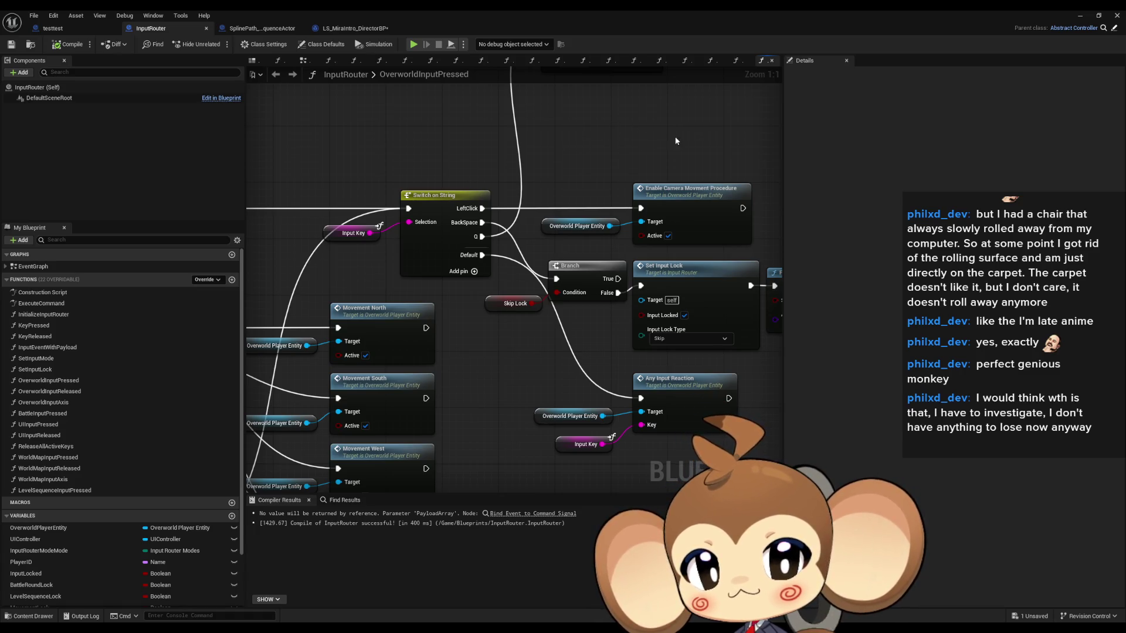
pyautogui.moveTo(637, 131); pyautogui.dragTo(598, 133)
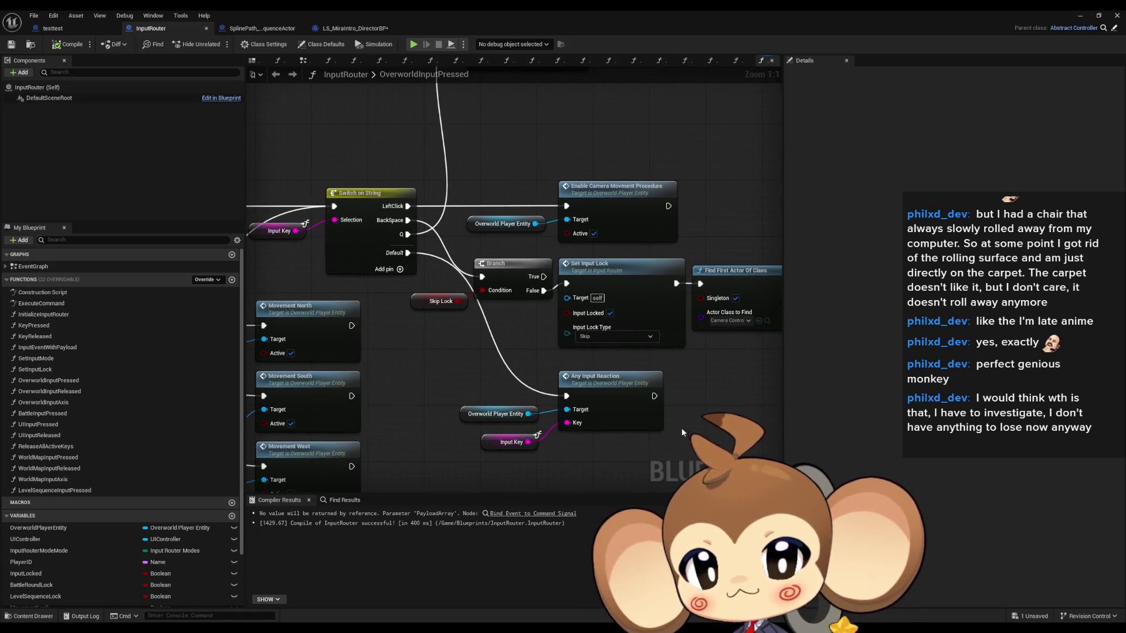
pyautogui.moveTo(586, 354); pyautogui.dragTo(609, 385)
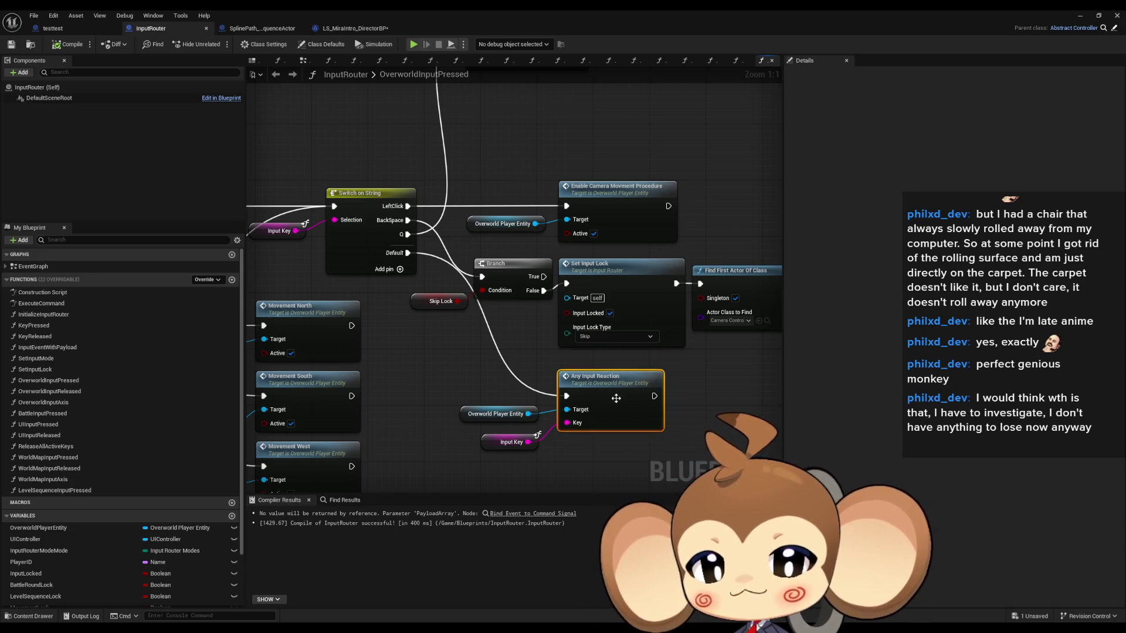
pyautogui.doubleClick(615, 396)
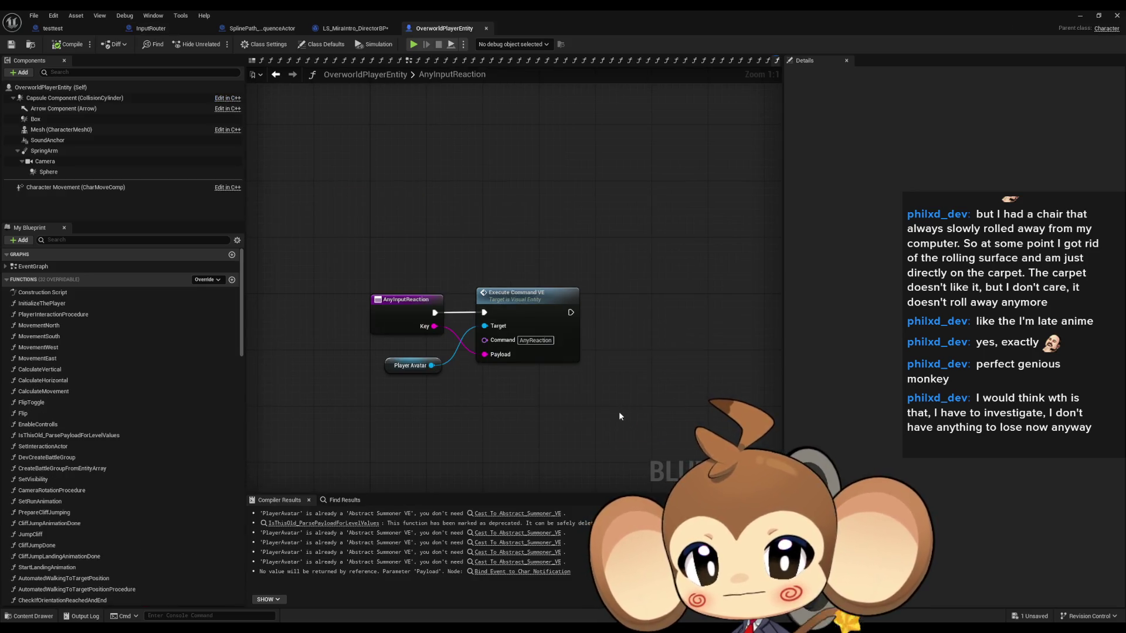
pyautogui.moveTo(479, 239); pyautogui.dragTo(595, 397)
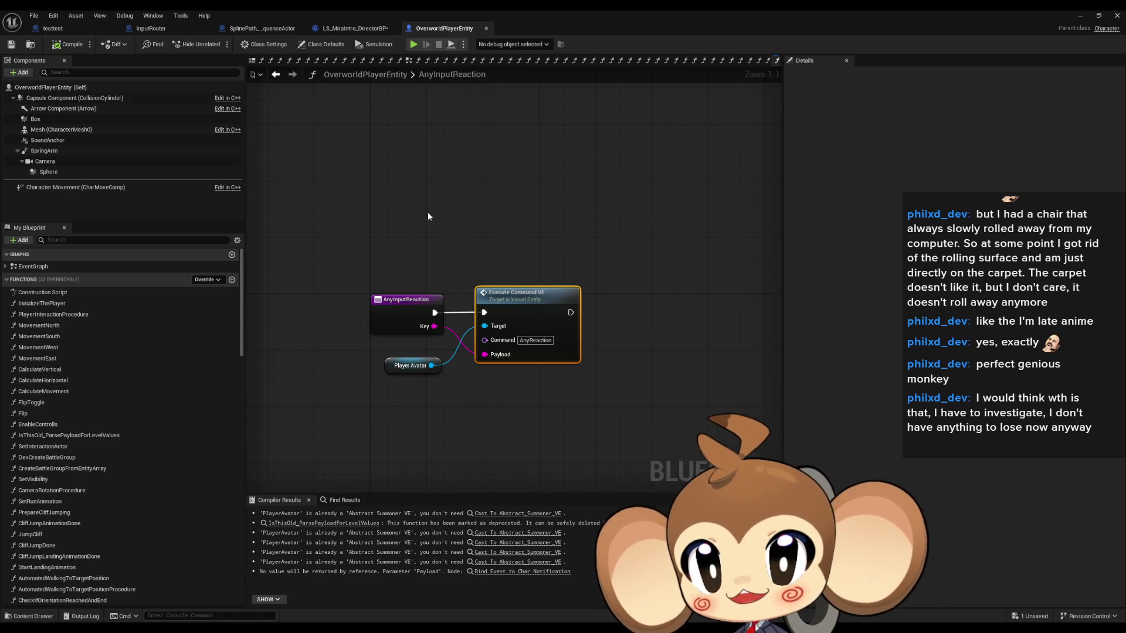
pyautogui.click(255, 33)
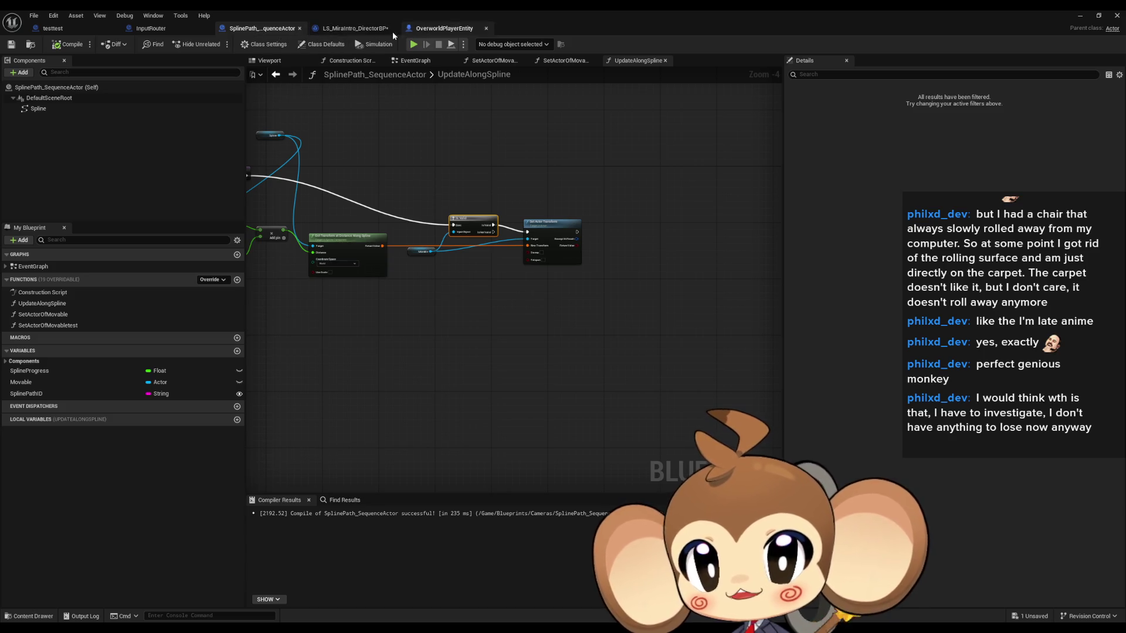
pyautogui.click(174, 27)
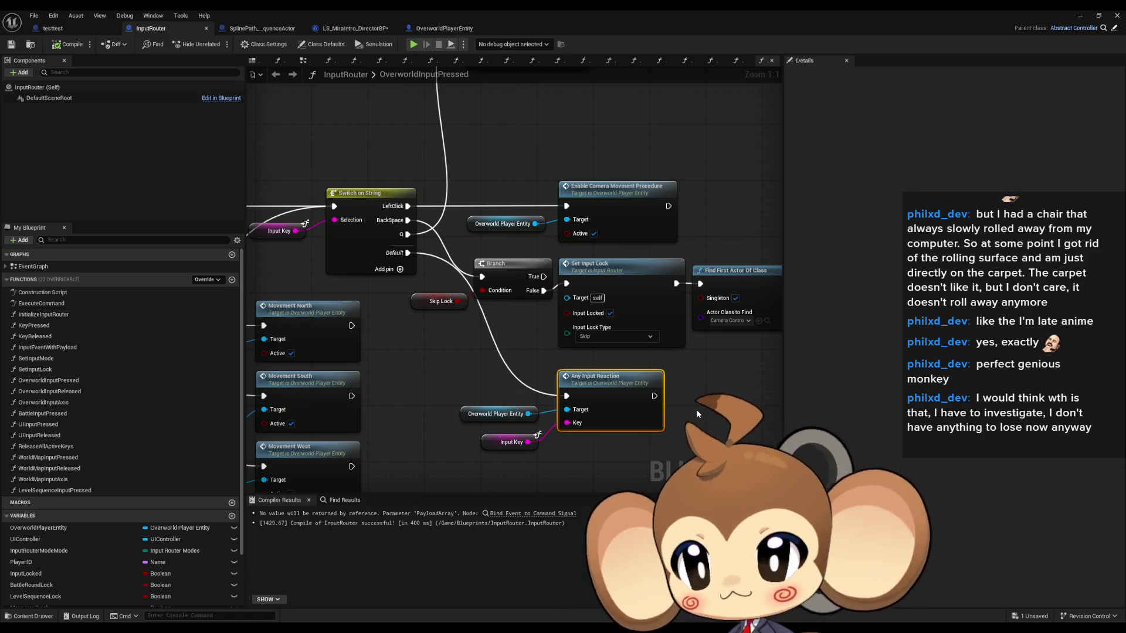
pyautogui.scroll(-3, 91, 412)
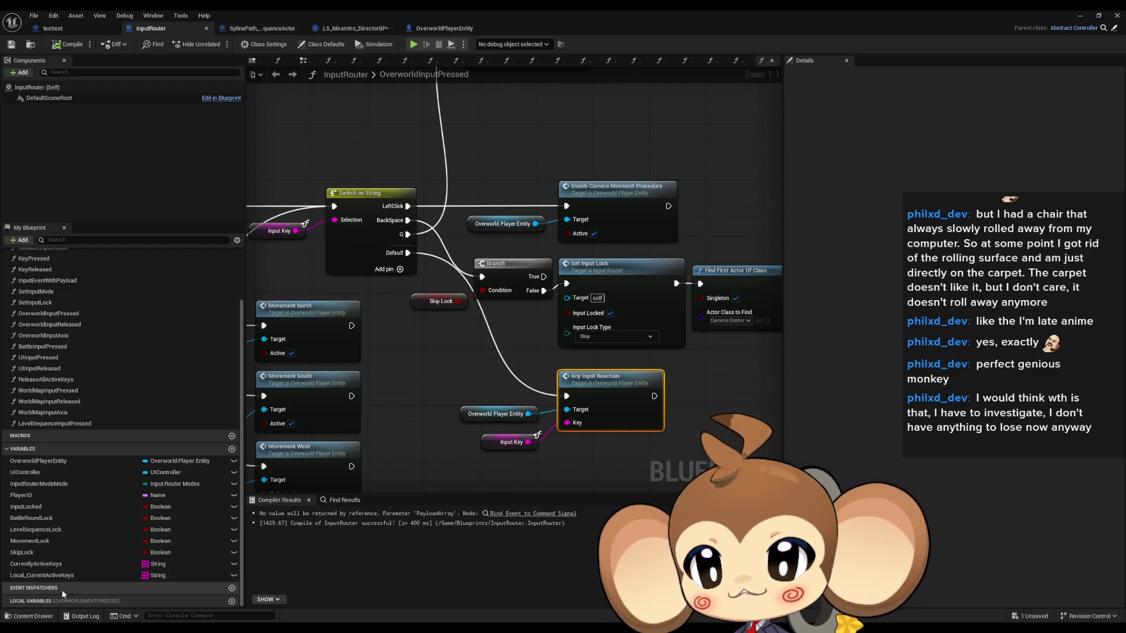
# - Create an AnyInputPressed event dispatcher and place its Call node after Any Input Reaction
pyautogui.click(231, 588)
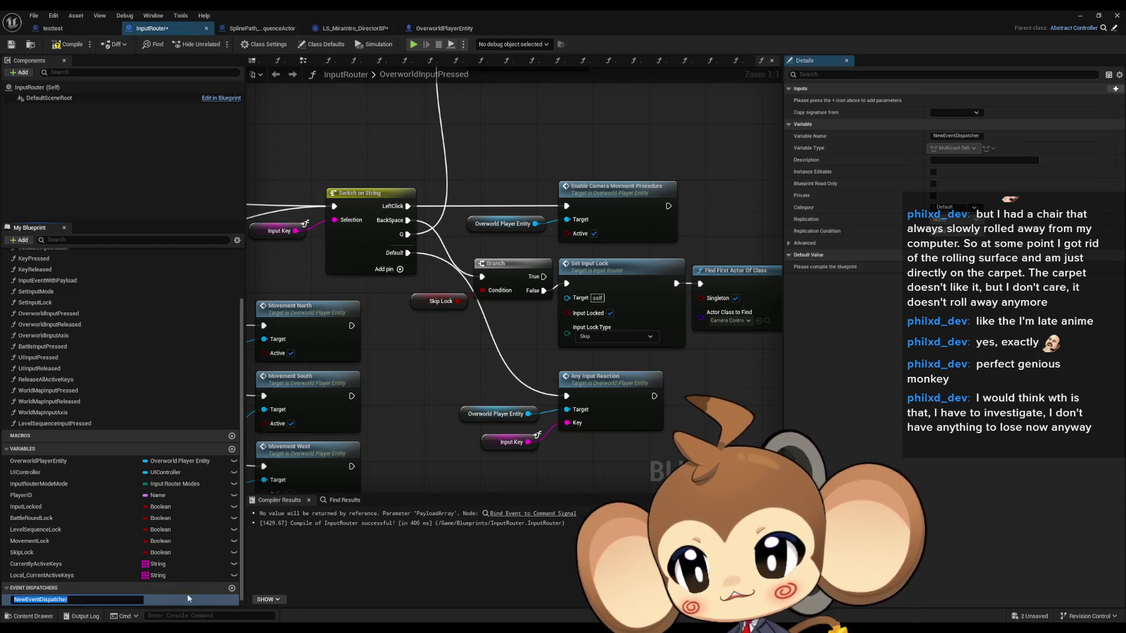
pyautogui.write('An')
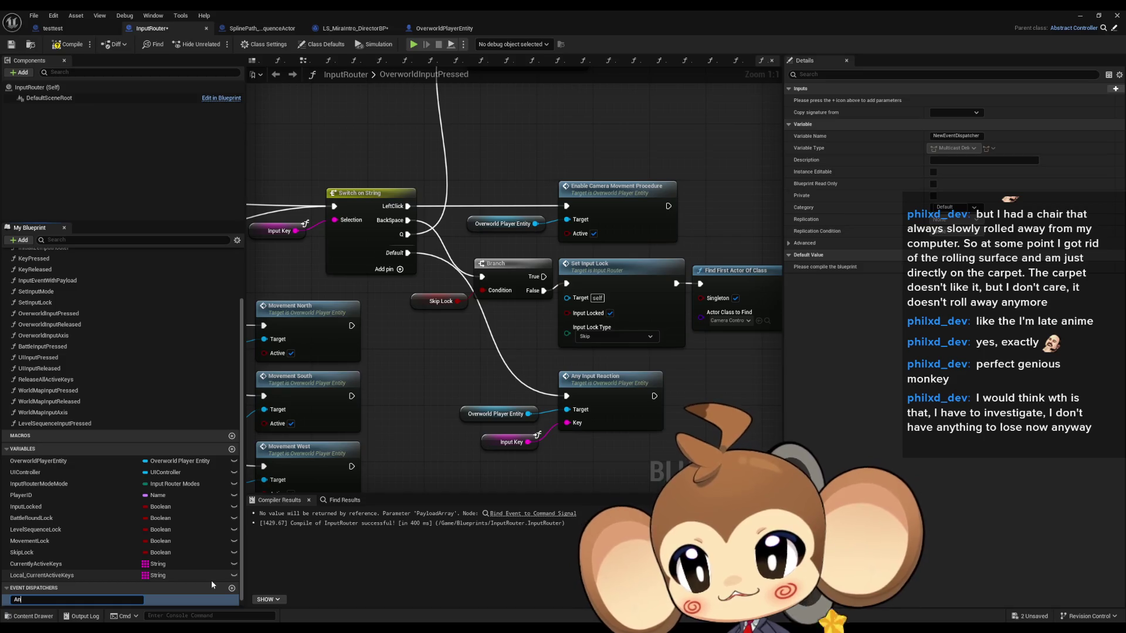
pyautogui.write('yInp')
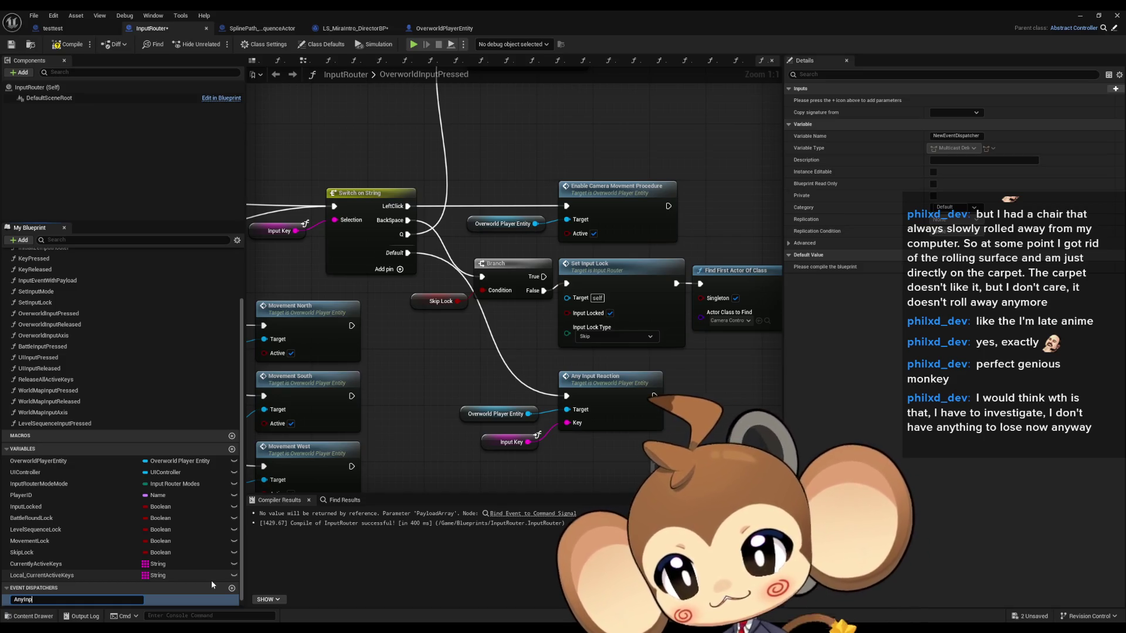
pyautogui.write('utPressed')
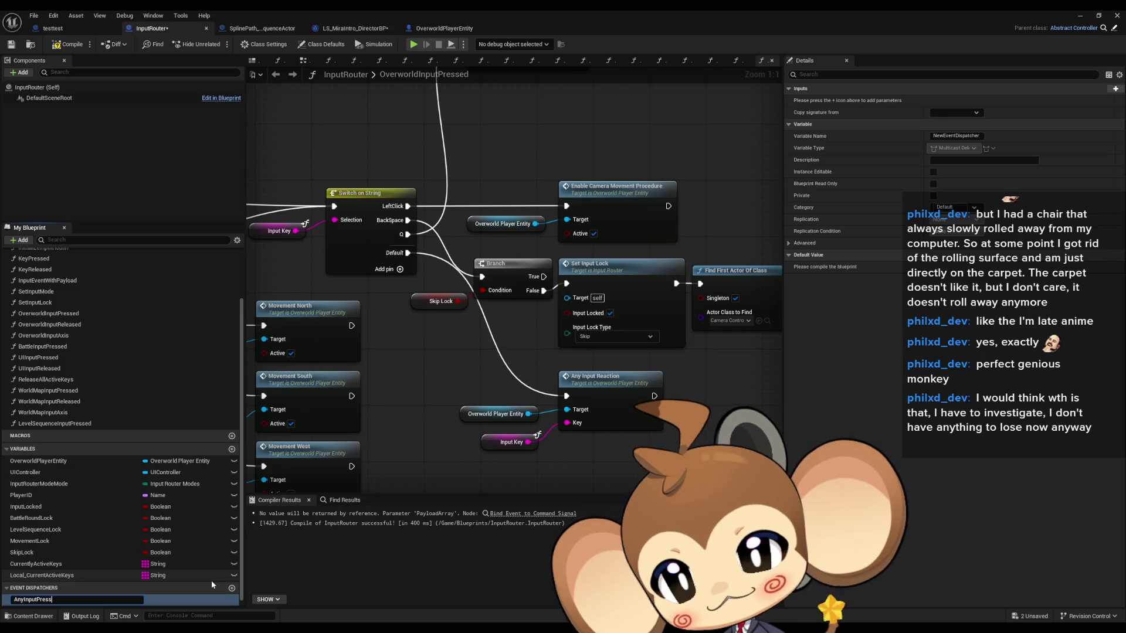
pyautogui.press('Return')
pyautogui.moveTo(80, 599)
pyautogui.mouseDown()
pyautogui.moveTo(716, 380)
pyautogui.moveTo(672, 397)
pyautogui.moveTo(686, 396)
pyautogui.mouseUp()
pyautogui.click(719, 401)
pyautogui.moveTo(696, 474); pyautogui.dragTo(631, 466)
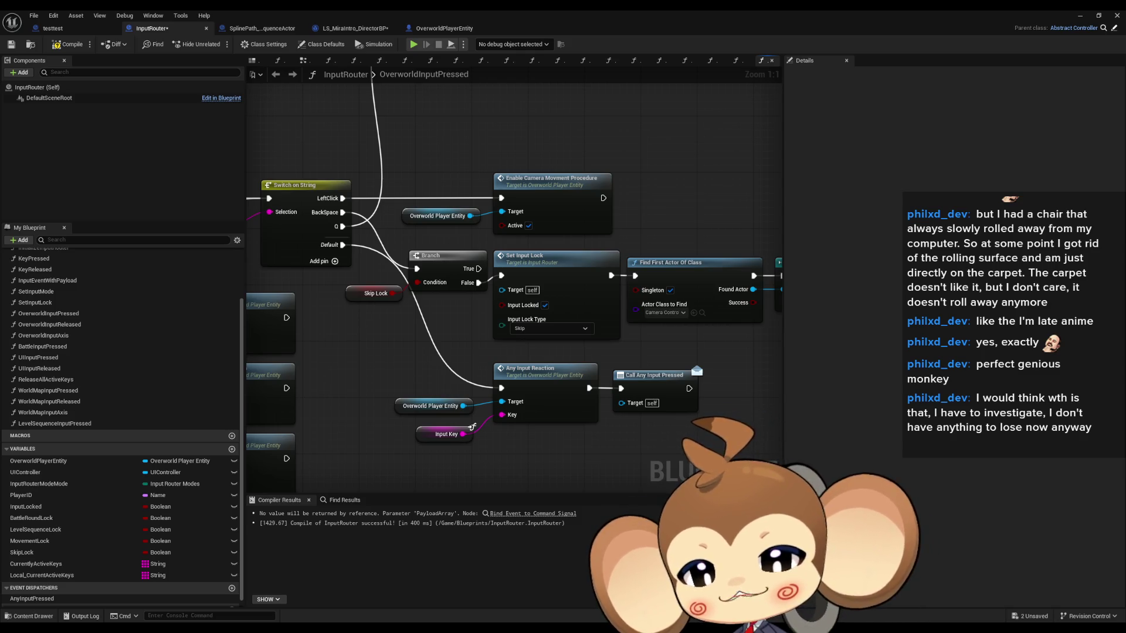
pyautogui.hotkey('alt', 'Tab')
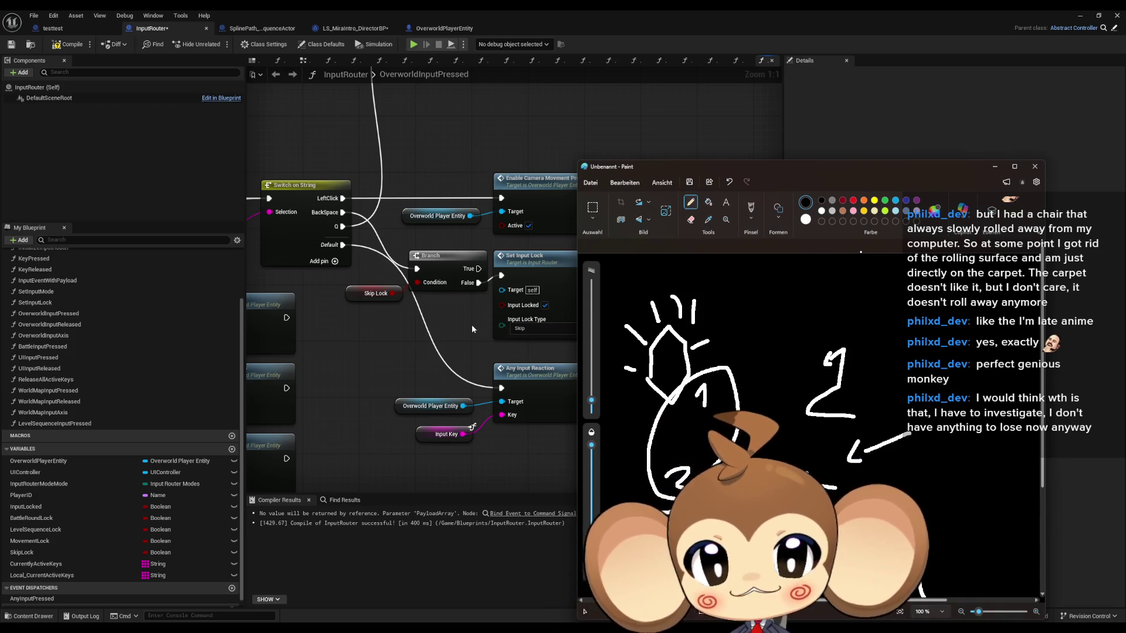
# - Draw another white arrow near the sketch's upper right, then go back to Unreal
pyautogui.moveTo(796, 164); pyautogui.dragTo(786, 161)
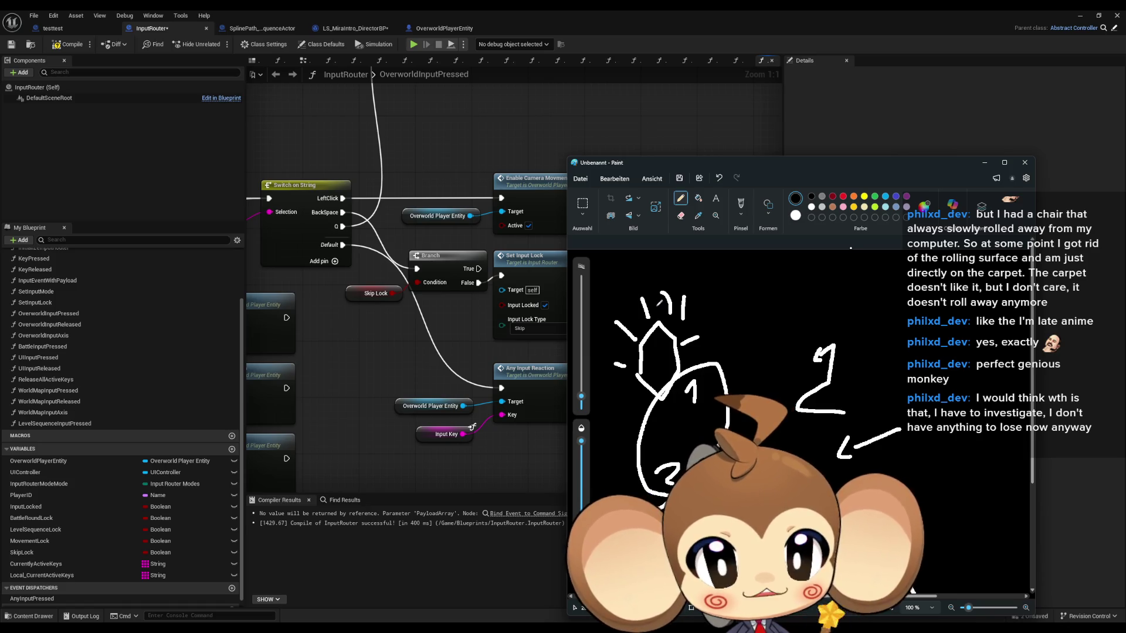
pyautogui.moveTo(877, 282); pyautogui.dragTo(860, 311)
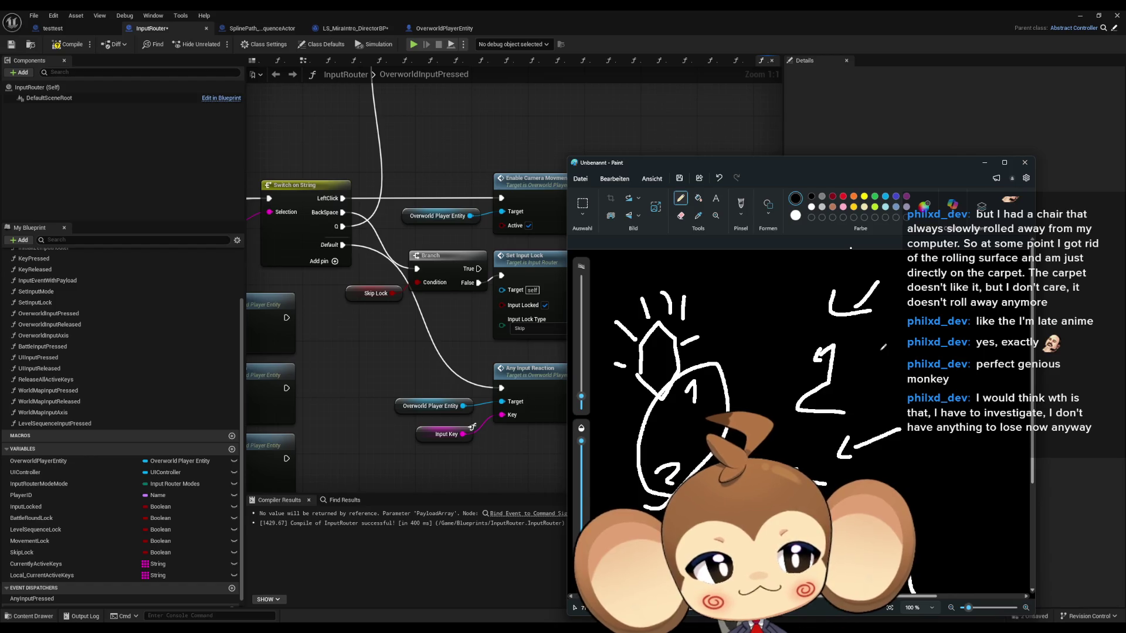
pyautogui.click(389, 363)
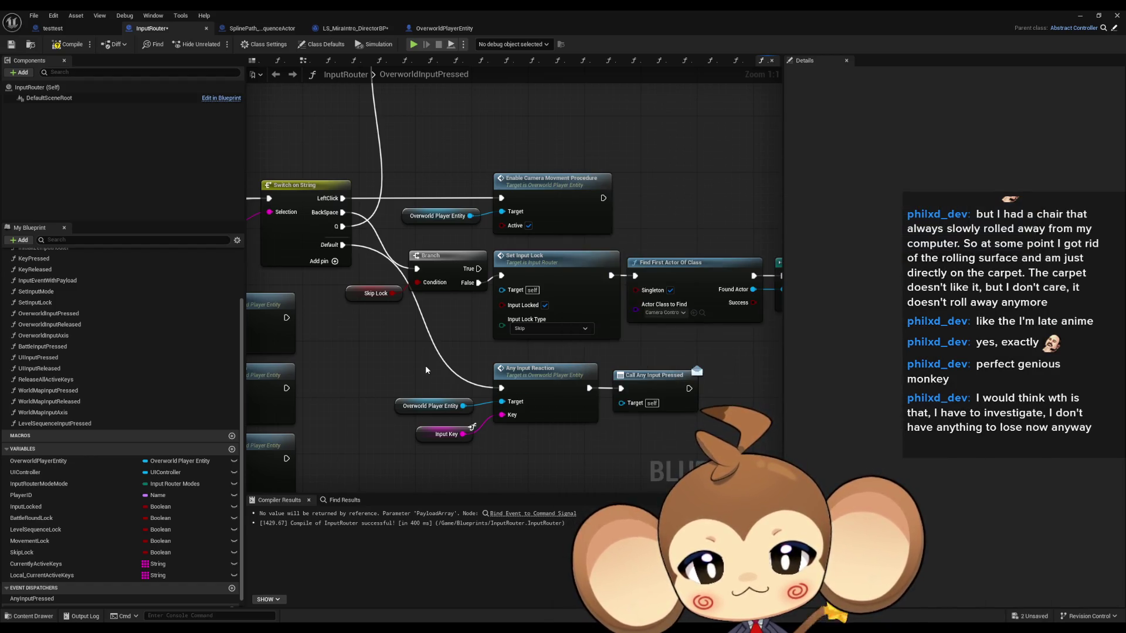
# - Inspect Any Input Reaction's Execute Command VE node, then close the VisualEntity blueprint
pyautogui.click(554, 381)
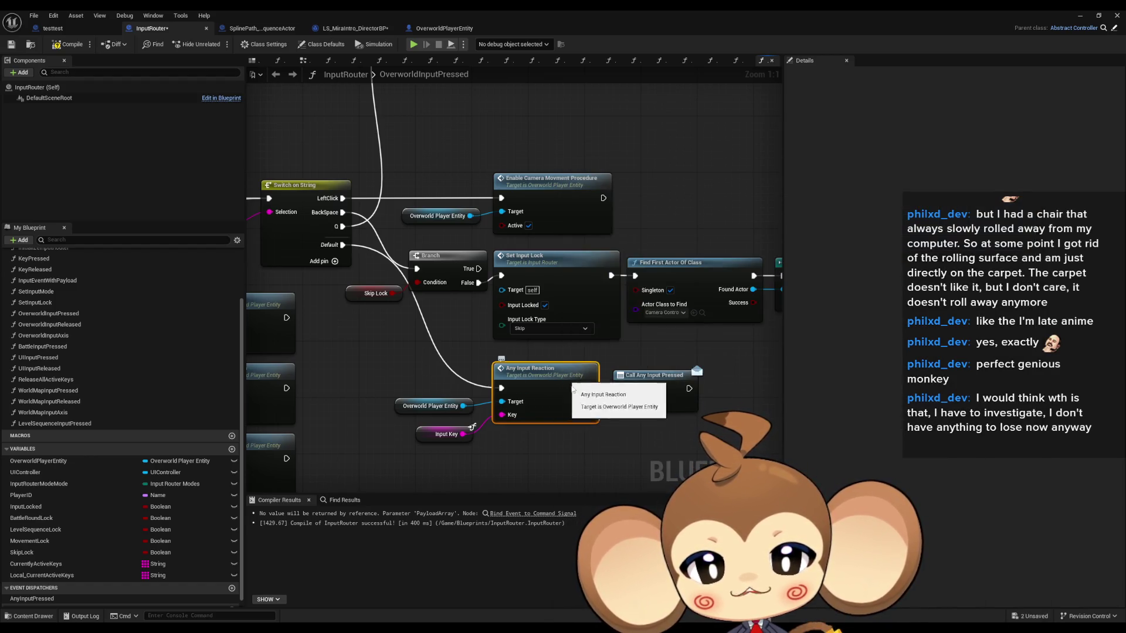
pyautogui.doubleClick(536, 391)
pyautogui.click(542, 328)
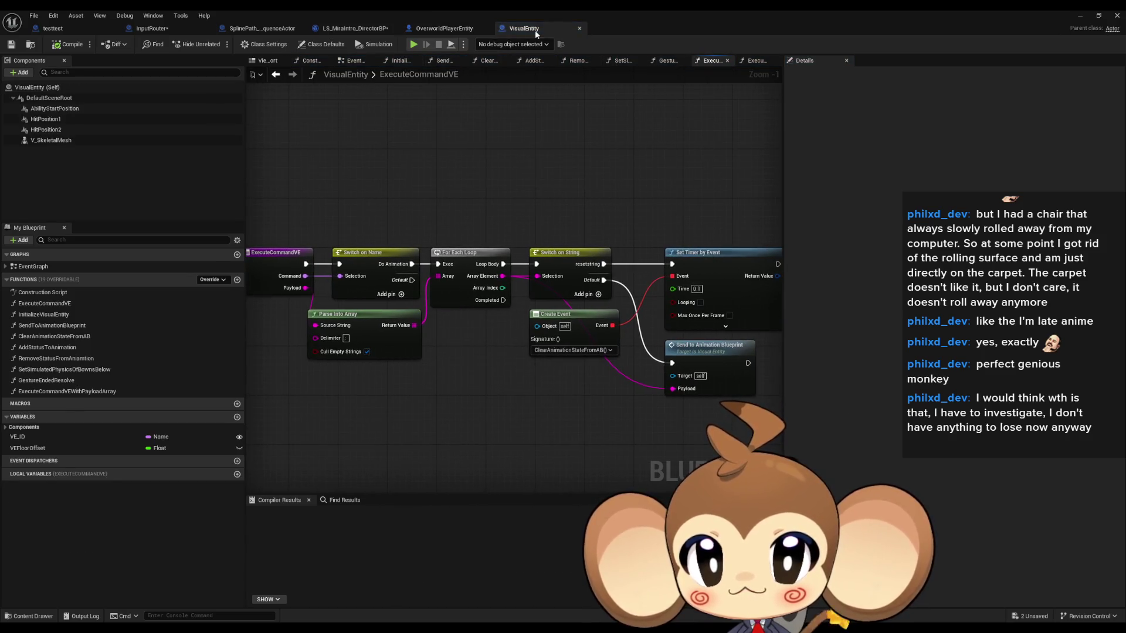
pyautogui.middleClick(536, 27)
# - Browse Content > Blueprints > VisualEntity and open PlayerAvatarArtefact maximized
pyautogui.moveTo(537, 19); pyautogui.dragTo(458, 26)
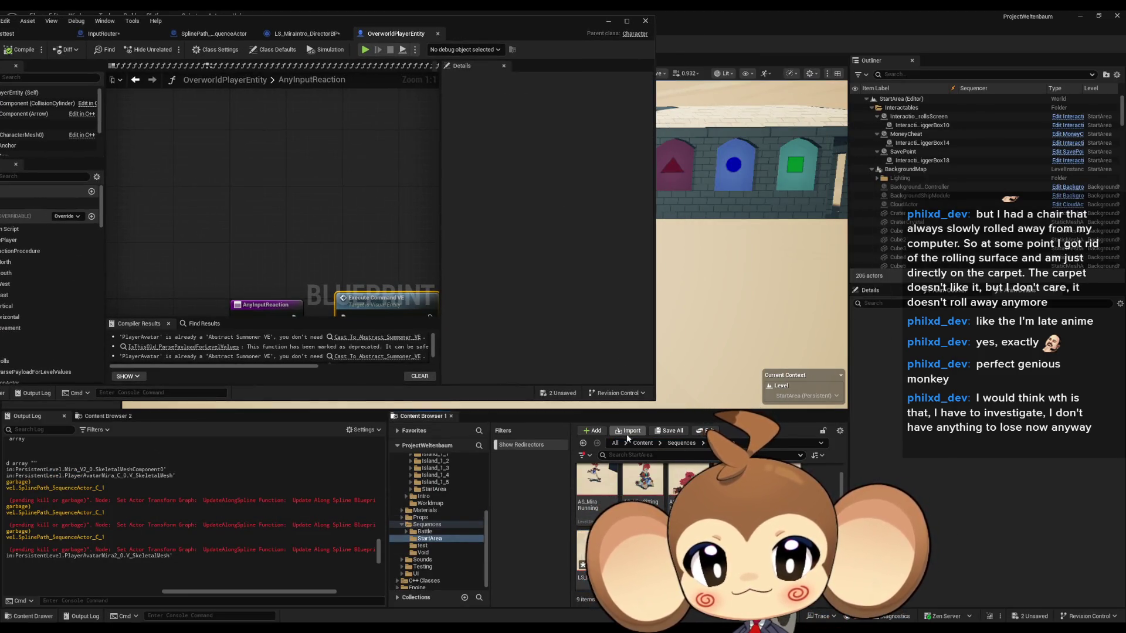
pyautogui.click(643, 443)
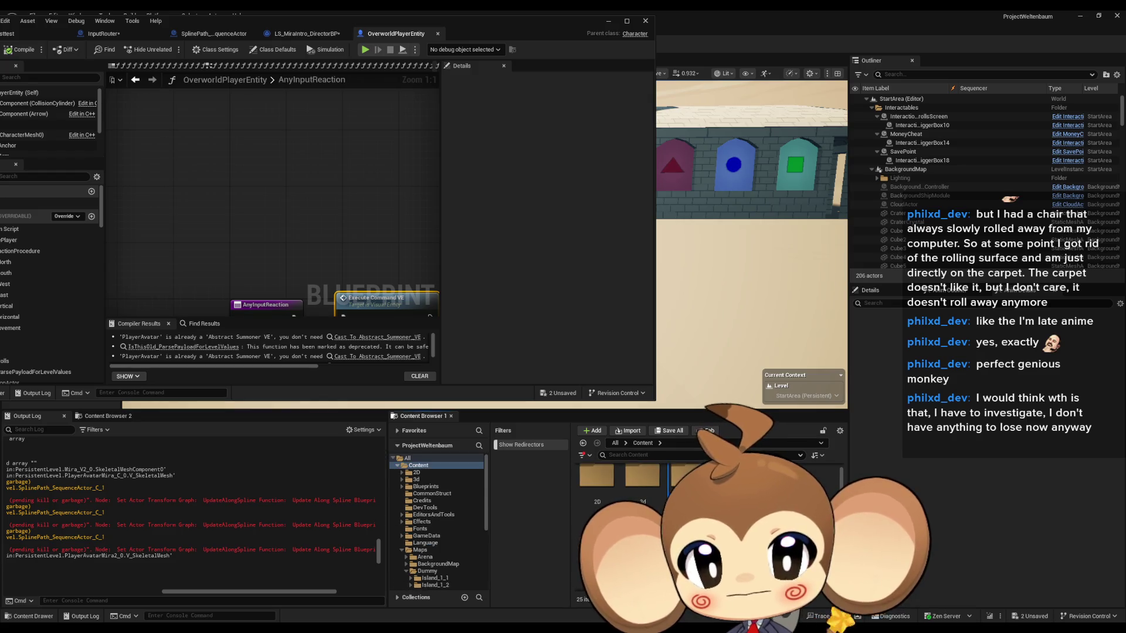
pyautogui.doubleClick(687, 480)
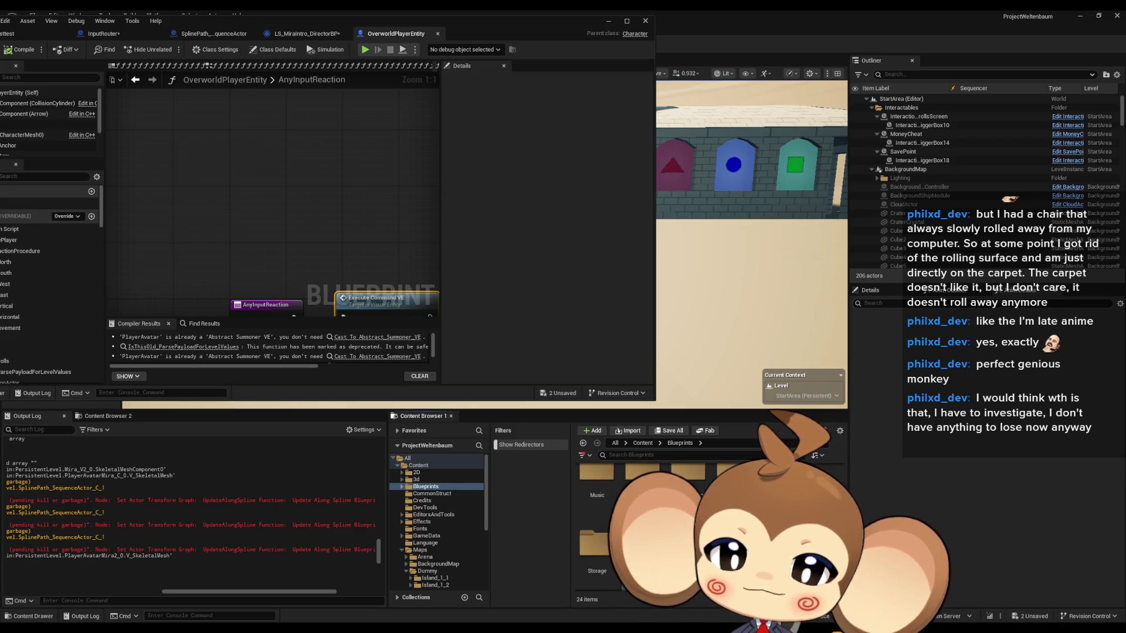
pyautogui.doubleClick(642, 545)
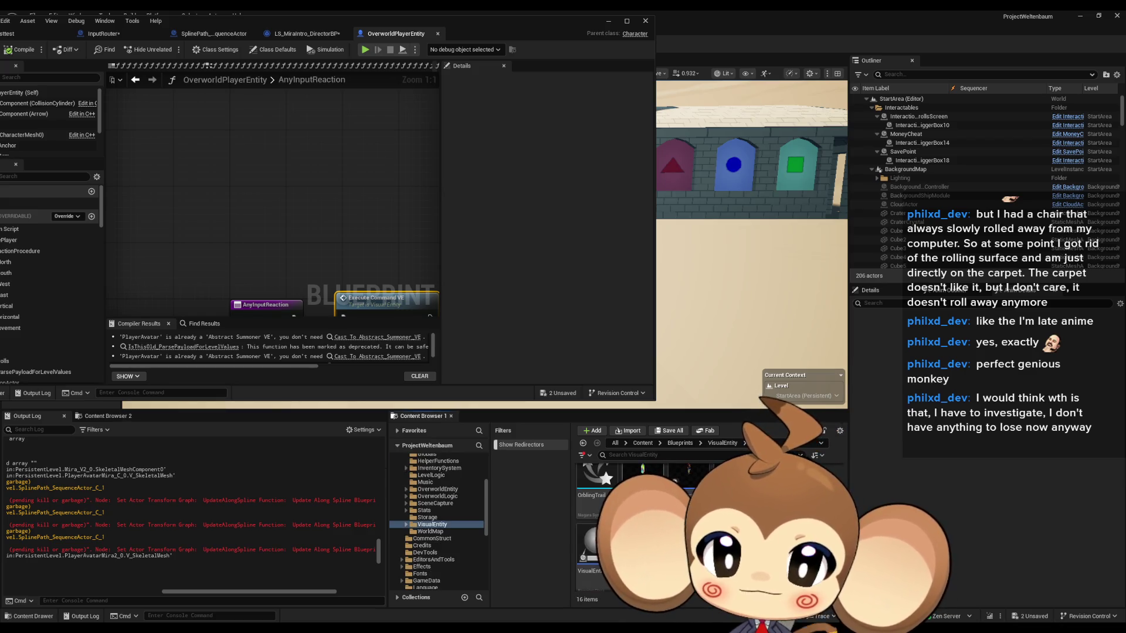
pyautogui.moveTo(355, 25)
pyautogui.mouseDown()
pyautogui.moveTo(506, 128)
pyautogui.moveTo(613, 163)
pyautogui.mouseUp()
pyautogui.doubleClick(614, 163)
pyautogui.scroll(-3, 582, 336)
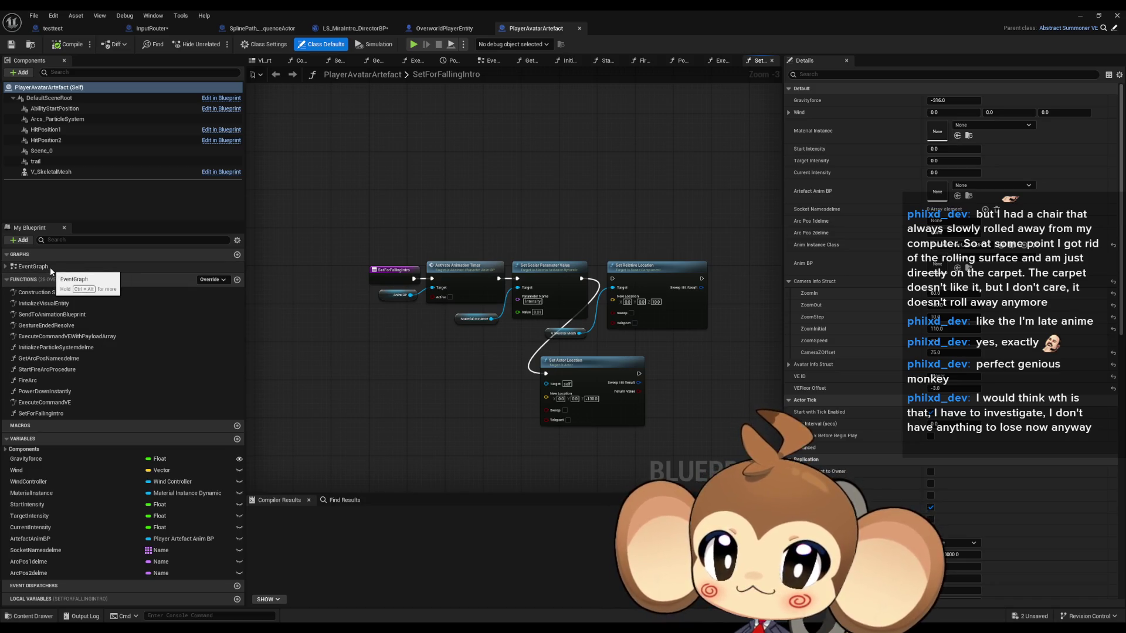
# - Trace ExecuteCommandVEWithPayloadArray and ExecuteCommandVE to the Do Pulse call and jump to DoPulse
pyautogui.doubleClick(104, 336)
pyautogui.click(636, 264)
pyautogui.moveTo(659, 316)
pyautogui.mouseDown()
pyautogui.moveTo(611, 326)
pyautogui.moveTo(699, 332)
pyautogui.moveTo(646, 332)
pyautogui.mouseUp()
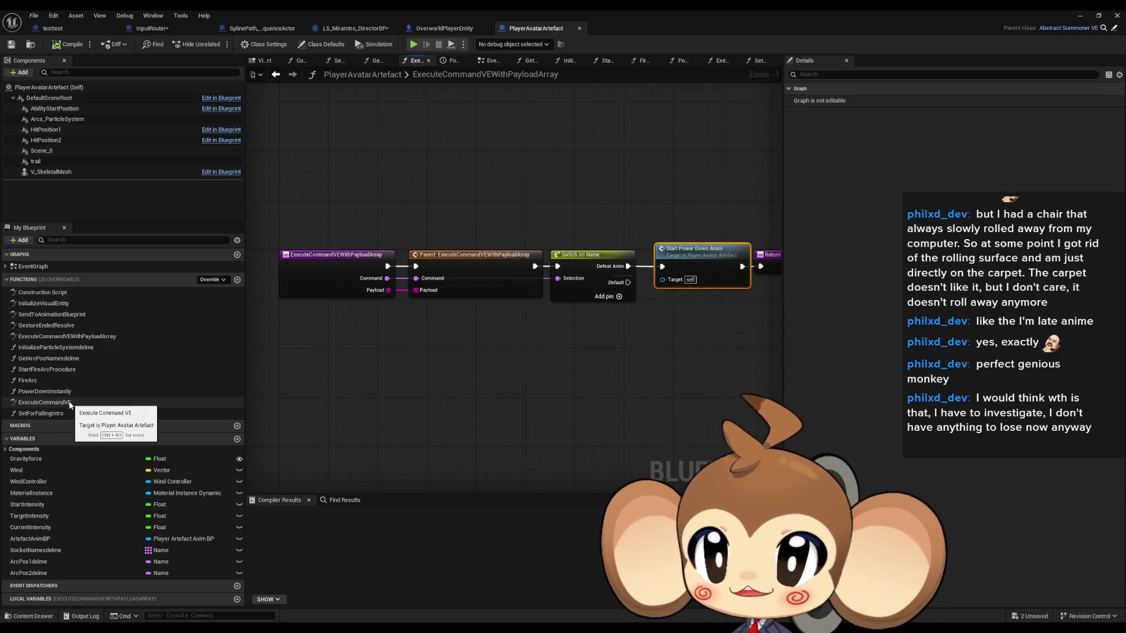
pyautogui.doubleClick(47, 402)
pyautogui.scroll(3, 447, 282)
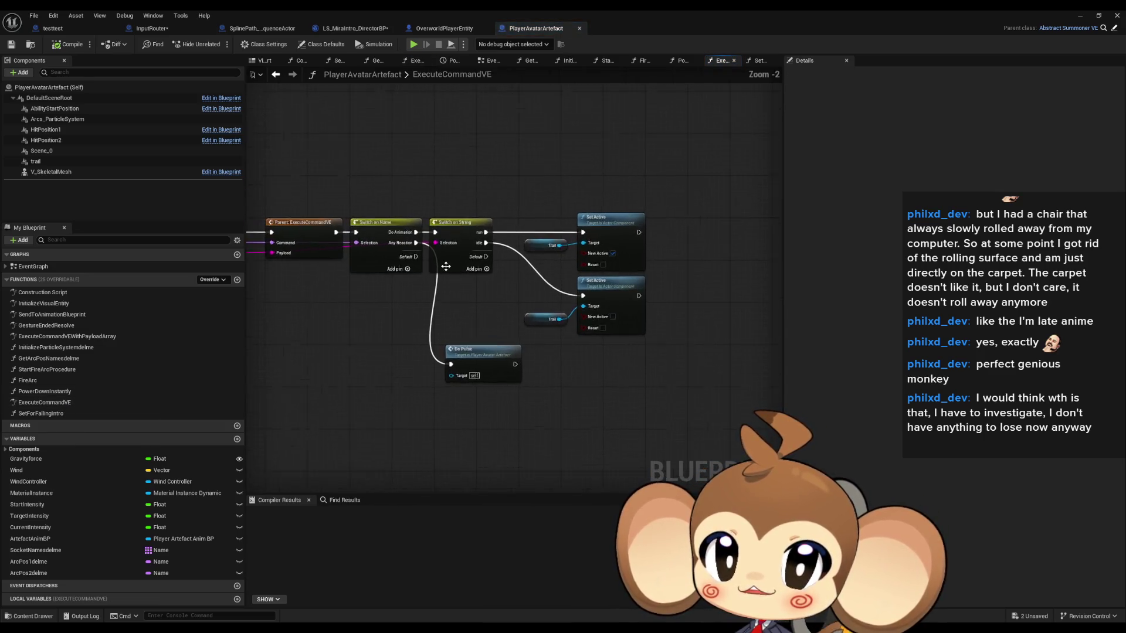
pyautogui.moveTo(541, 297); pyautogui.dragTo(639, 315)
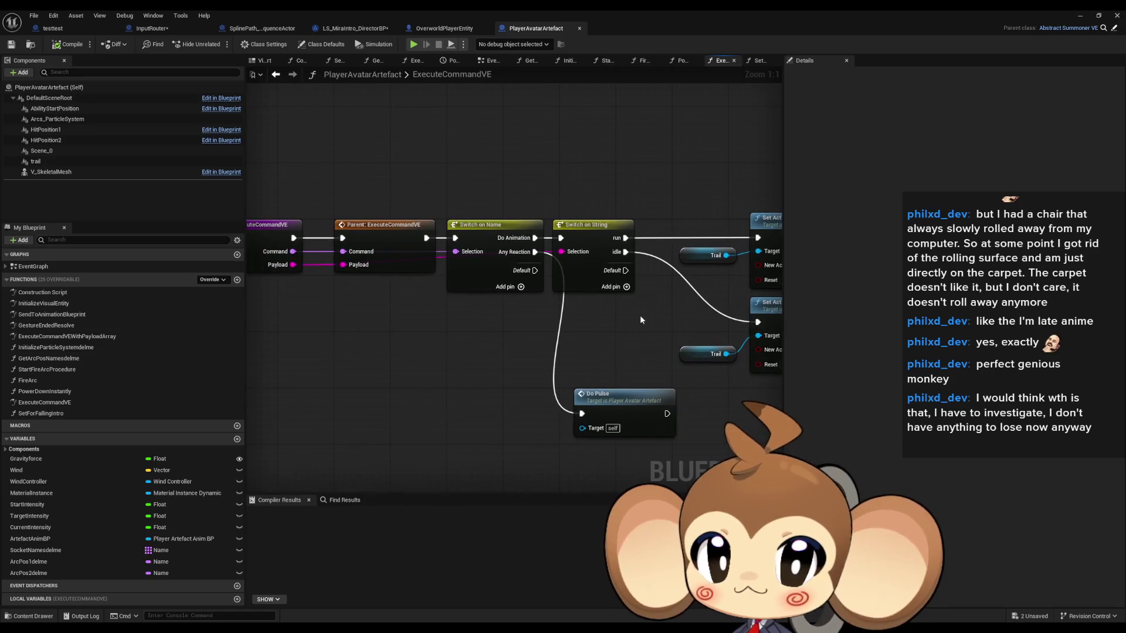
pyautogui.moveTo(536, 346)
pyautogui.mouseDown()
pyautogui.moveTo(648, 438)
pyautogui.moveTo(611, 428)
pyautogui.mouseUp()
pyautogui.doubleClick(610, 425)
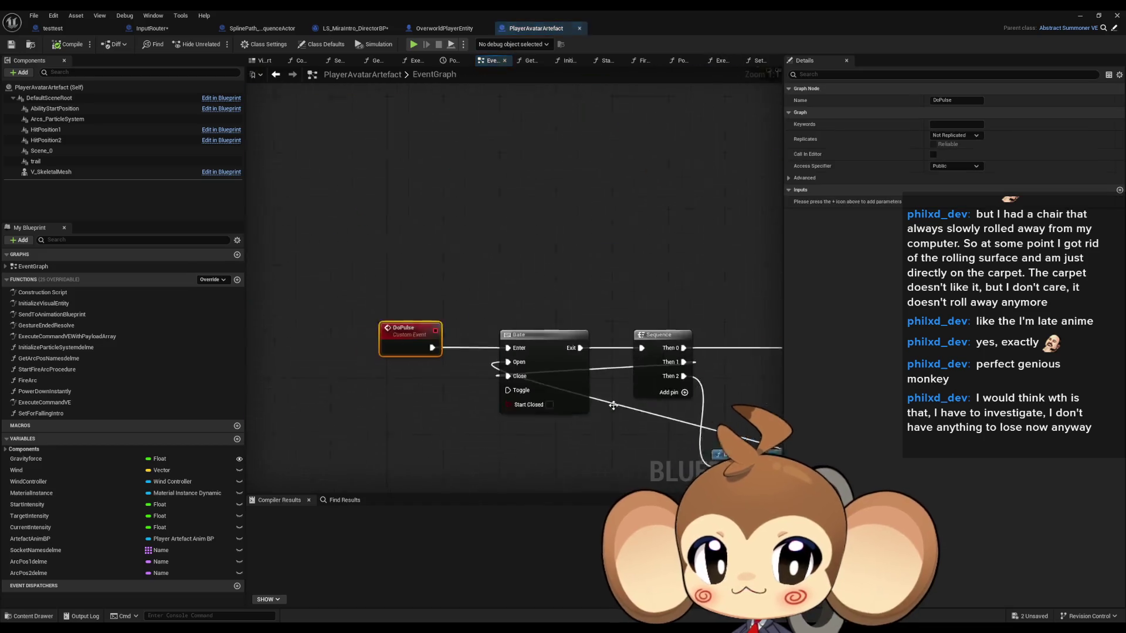
pyautogui.press('Home')
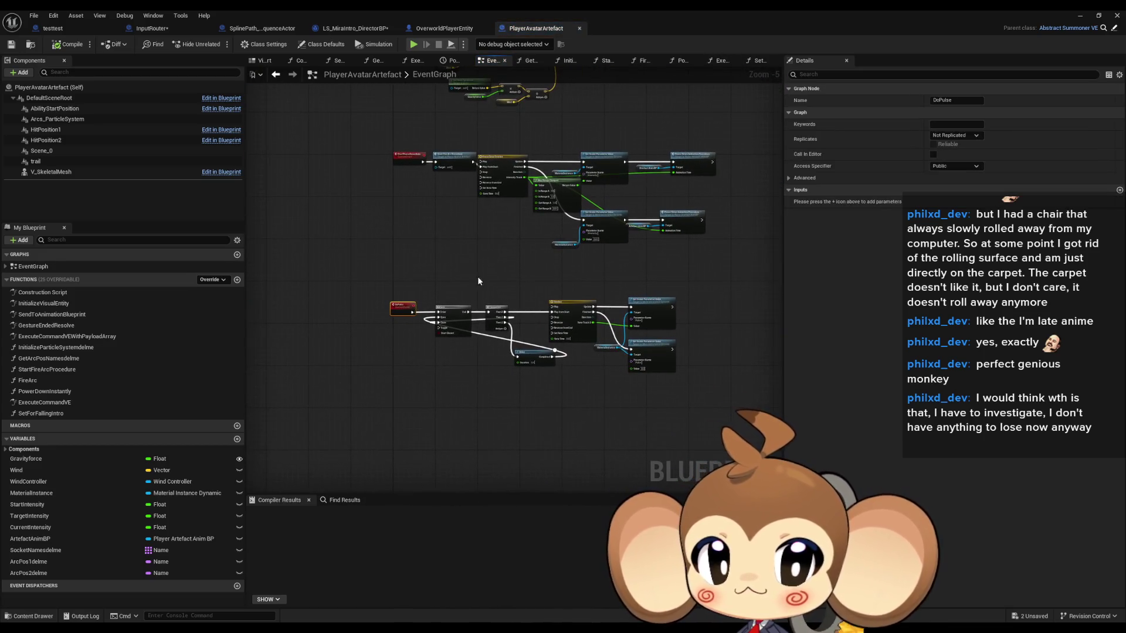
pyautogui.scroll(4, 538, 354)
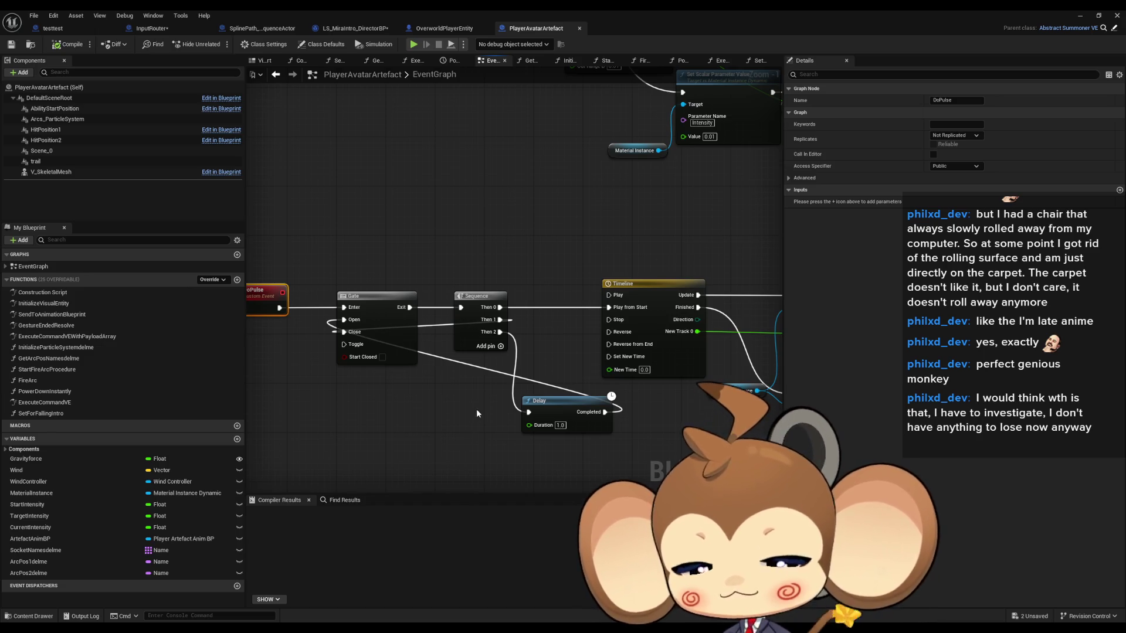
pyautogui.scroll(-4, 483, 399)
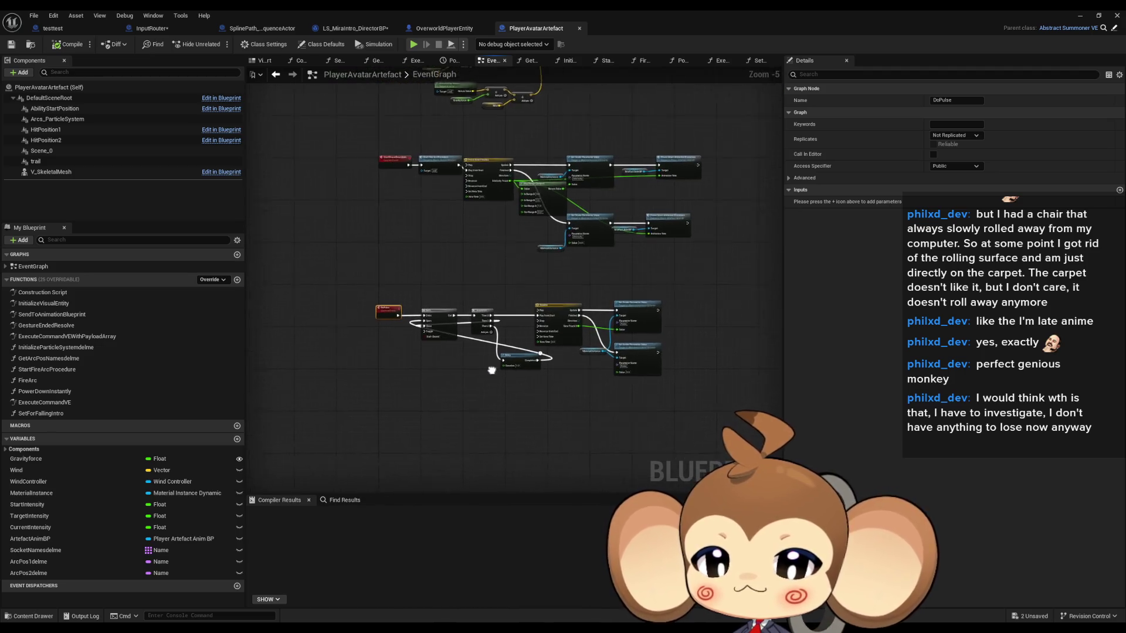
pyautogui.moveTo(491, 370); pyautogui.dragTo(490, 363)
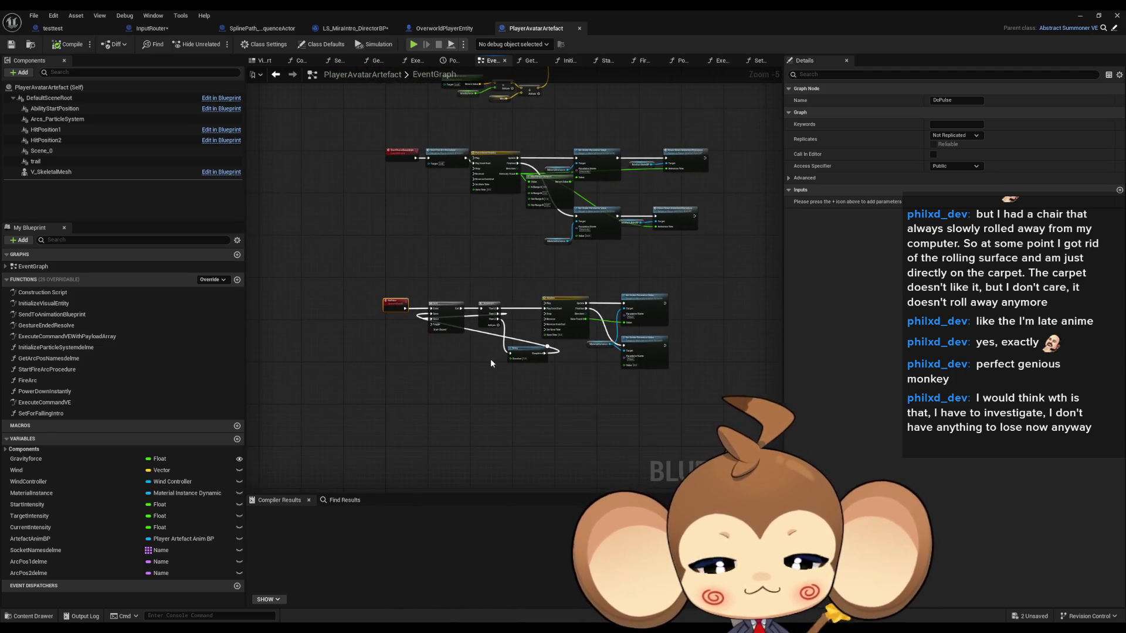
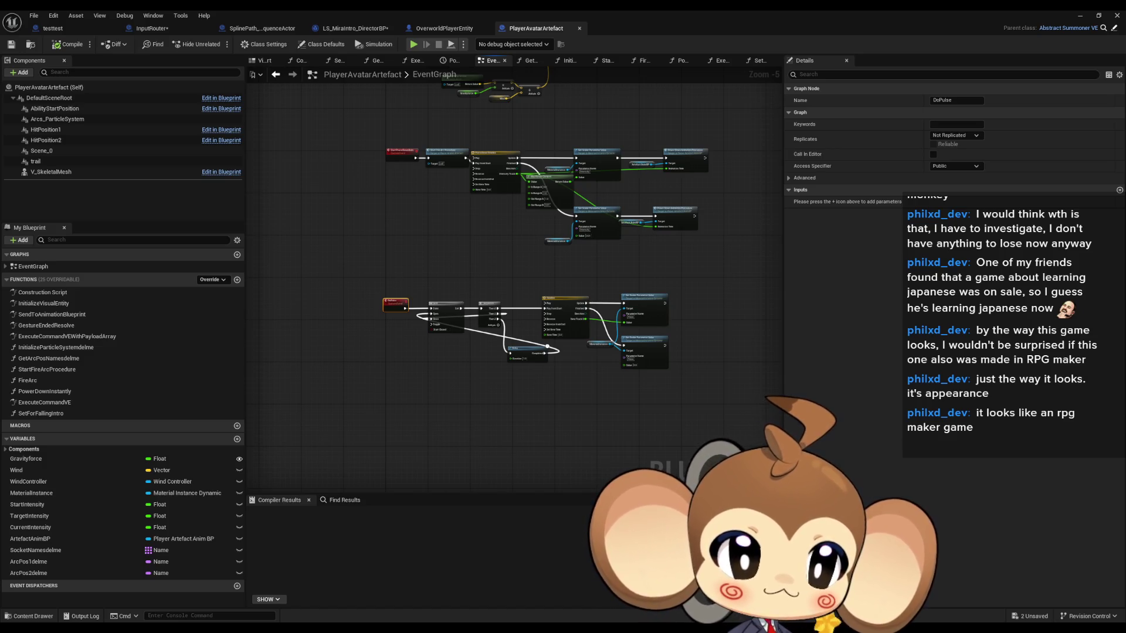
# - Deselect DoPulse and pan and zoom the event graph to inspect its node chains
pyautogui.click(548, 440)
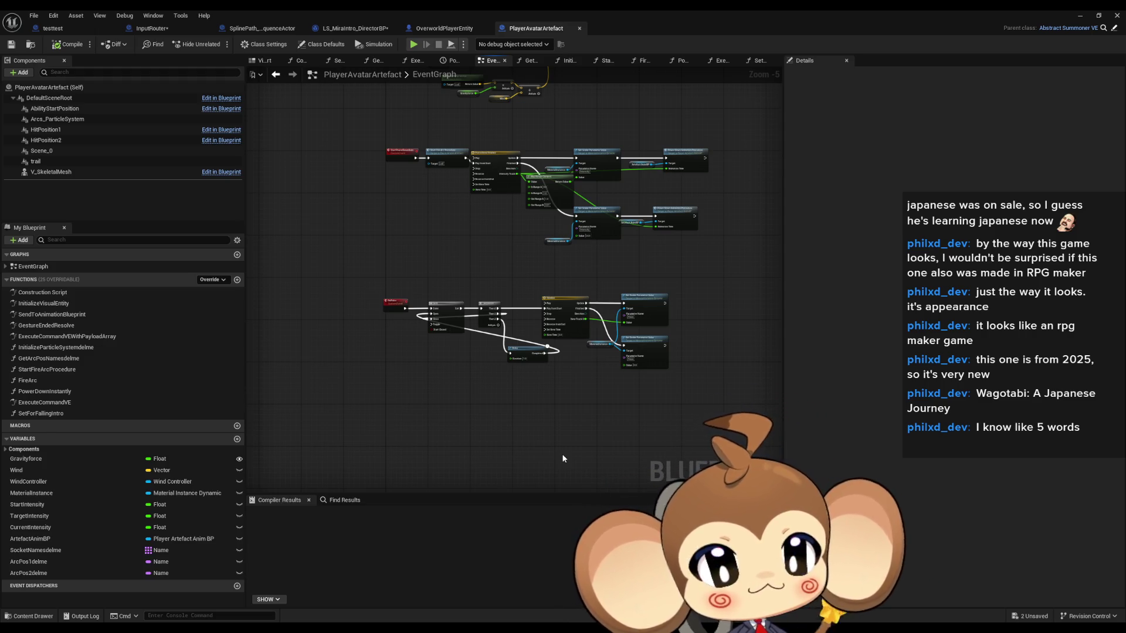
pyautogui.moveTo(523, 407); pyautogui.dragTo(492, 413)
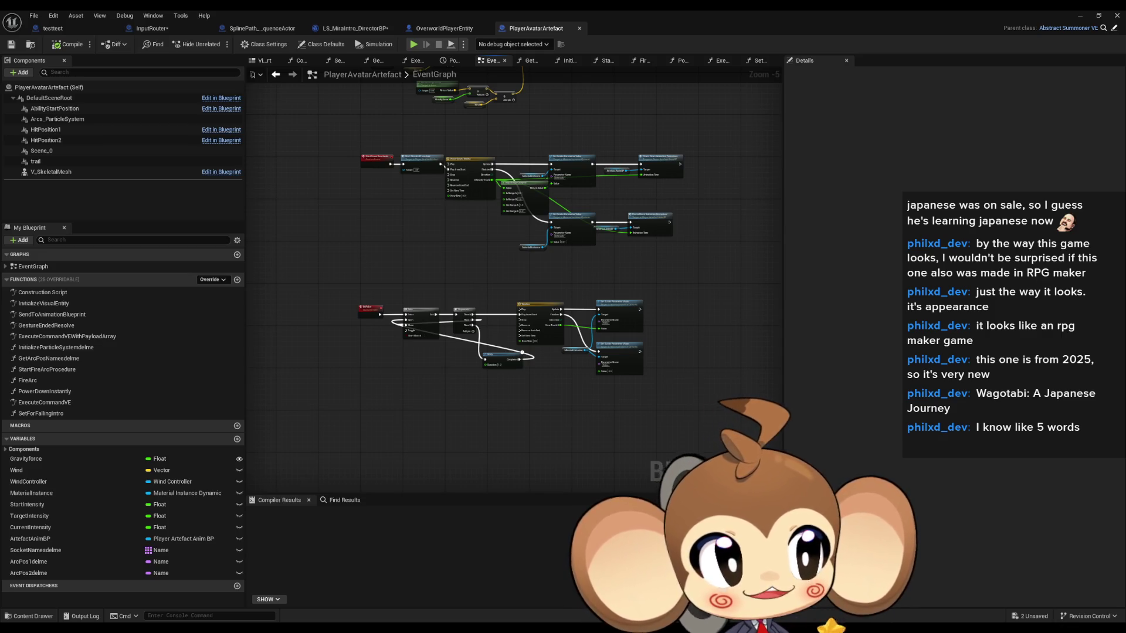
pyautogui.moveTo(652, 296)
pyautogui.mouseDown()
pyautogui.moveTo(673, 375)
pyautogui.moveTo(682, 359)
pyautogui.mouseUp()
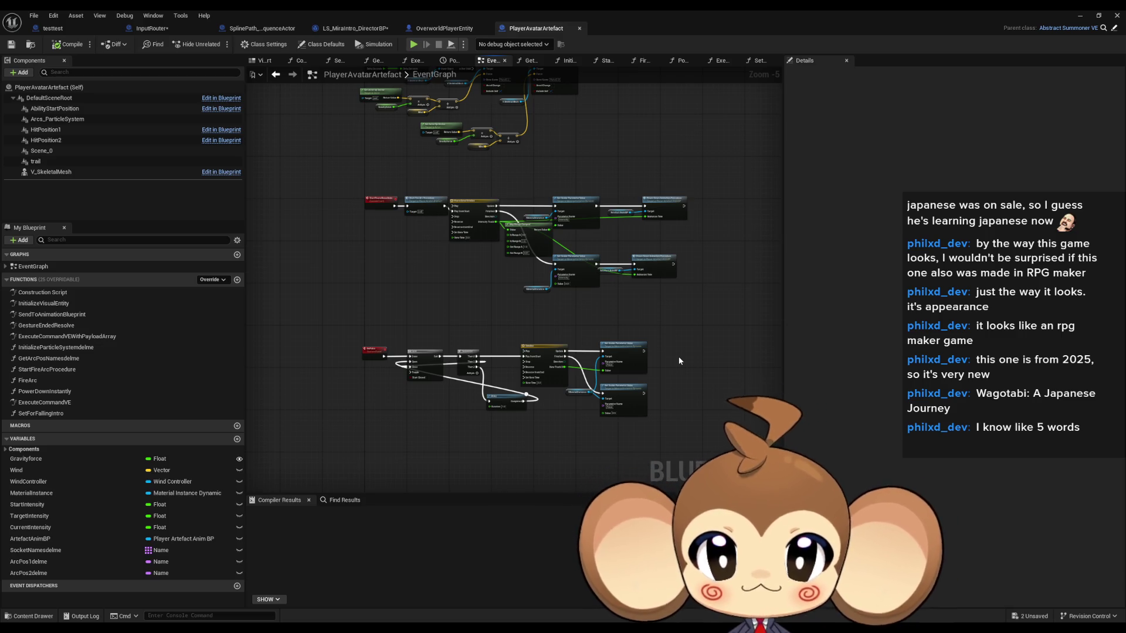
pyautogui.moveTo(677, 356)
pyautogui.mouseDown()
pyautogui.moveTo(684, 363)
pyautogui.moveTo(677, 352)
pyautogui.mouseUp()
pyautogui.scroll(1, 661, 392)
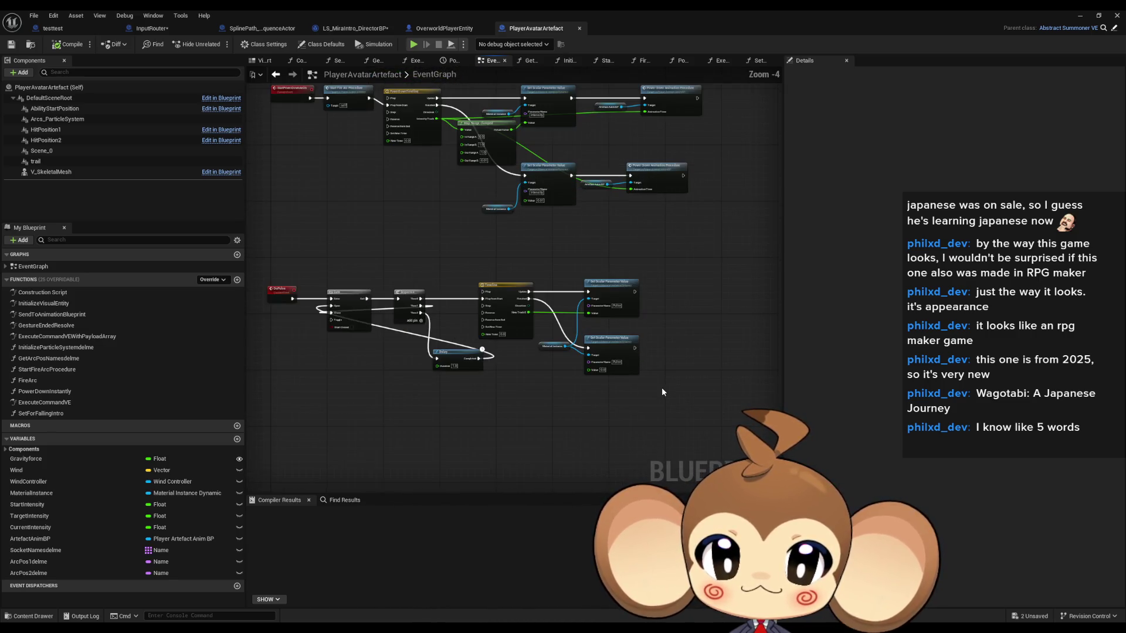
pyautogui.moveTo(648, 389); pyautogui.dragTo(678, 382)
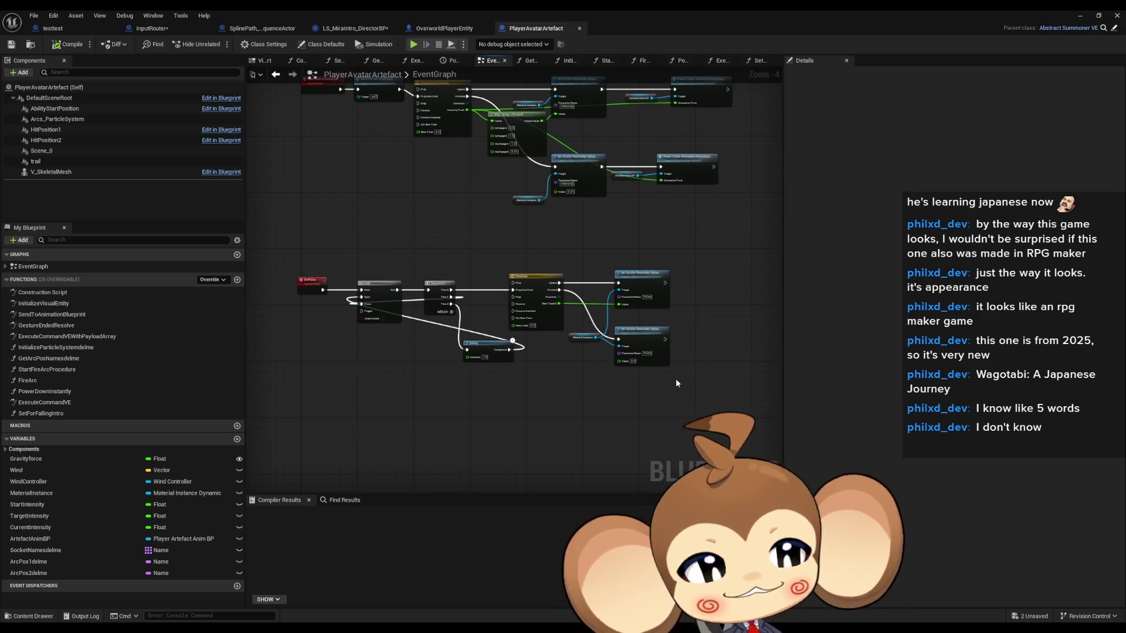
pyautogui.moveTo(666, 385)
pyautogui.mouseDown()
pyautogui.moveTo(608, 395)
pyautogui.moveTo(627, 382)
pyautogui.moveTo(480, 370)
pyautogui.mouseUp()
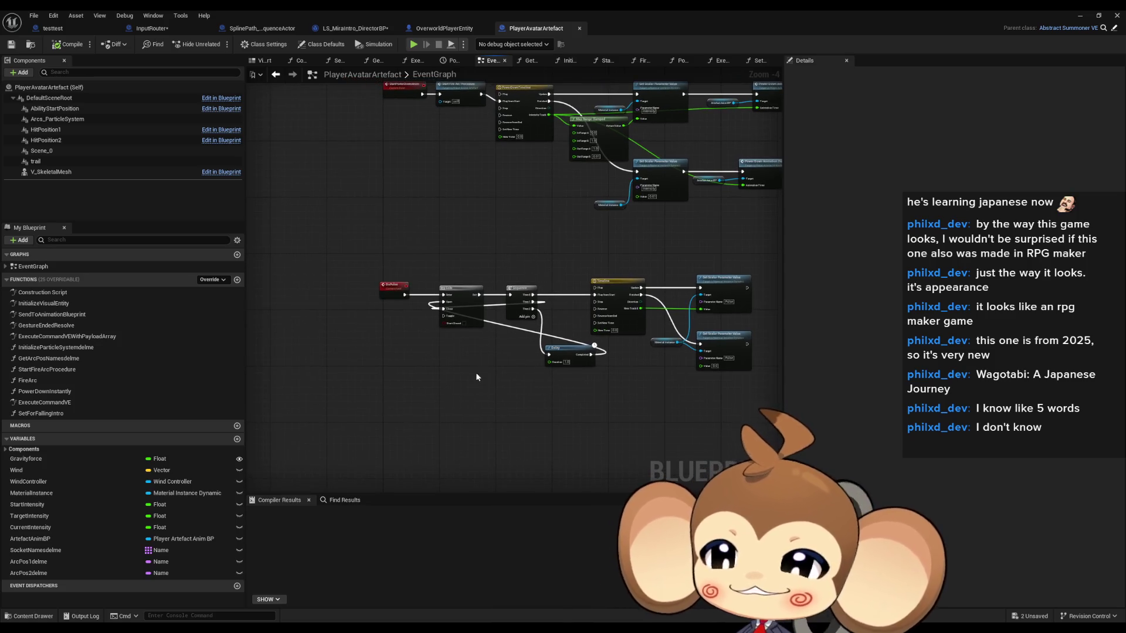
# - Check the testtest start graph, then return to the StartArea level editor
pyautogui.click(73, 31)
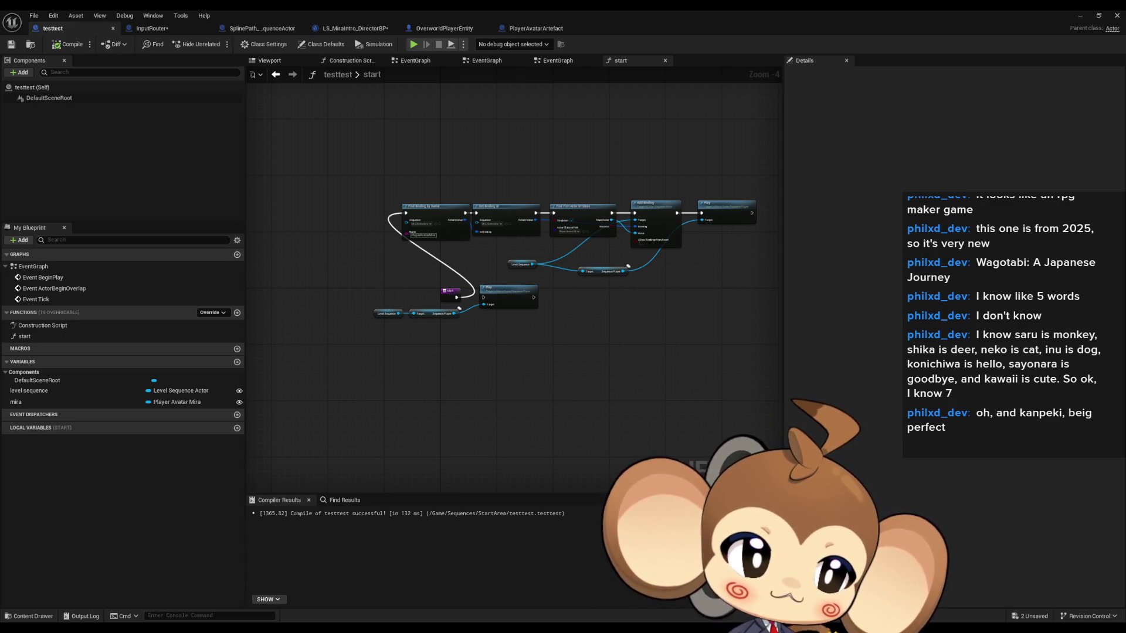
pyautogui.moveTo(656, 358)
pyautogui.mouseDown()
pyautogui.moveTo(616, 396)
pyautogui.moveTo(635, 369)
pyautogui.mouseUp()
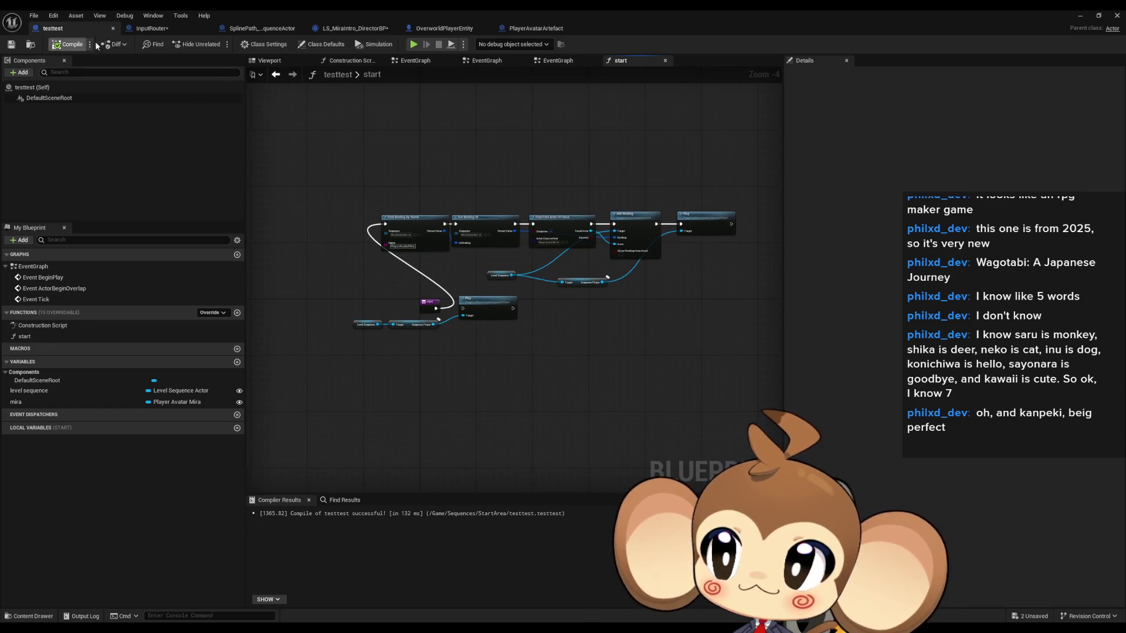
pyautogui.click(1098, 20)
pyautogui.click(1085, 57)
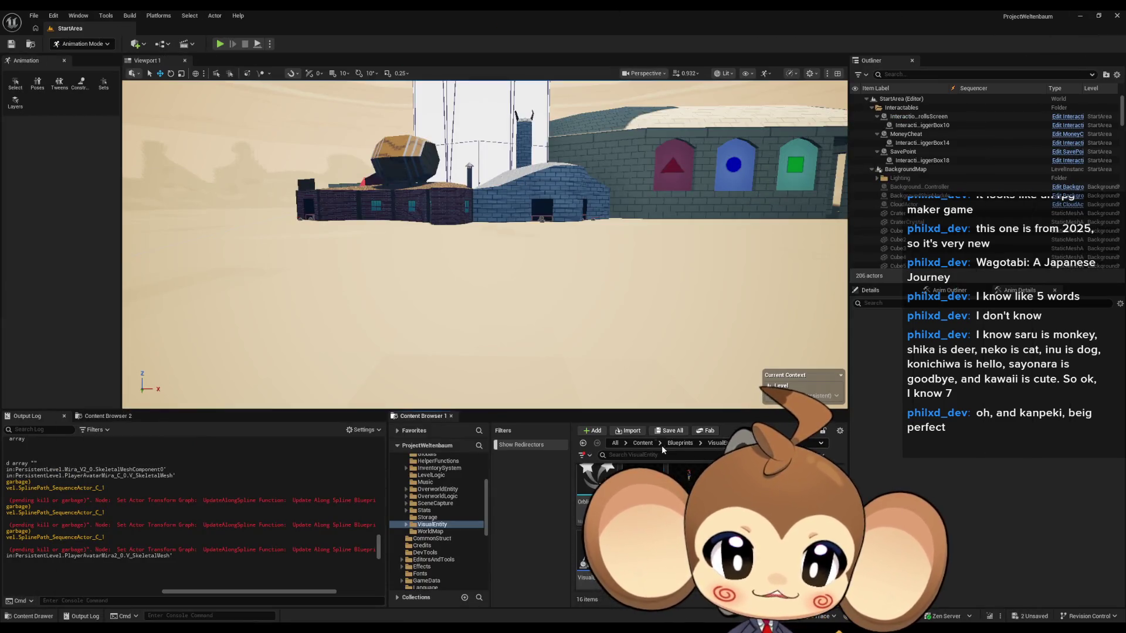
# - Open the Content > Sequences > StartArea folder in the Content Browser
pyautogui.click(641, 444)
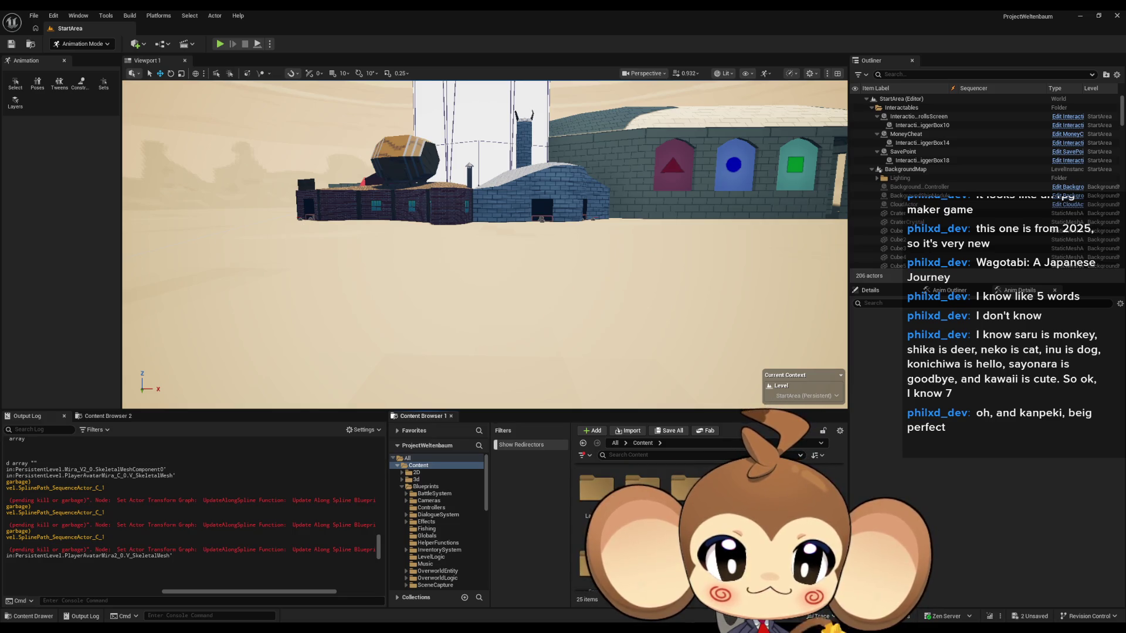
pyautogui.doubleClick(644, 510)
pyautogui.doubleClick(642, 483)
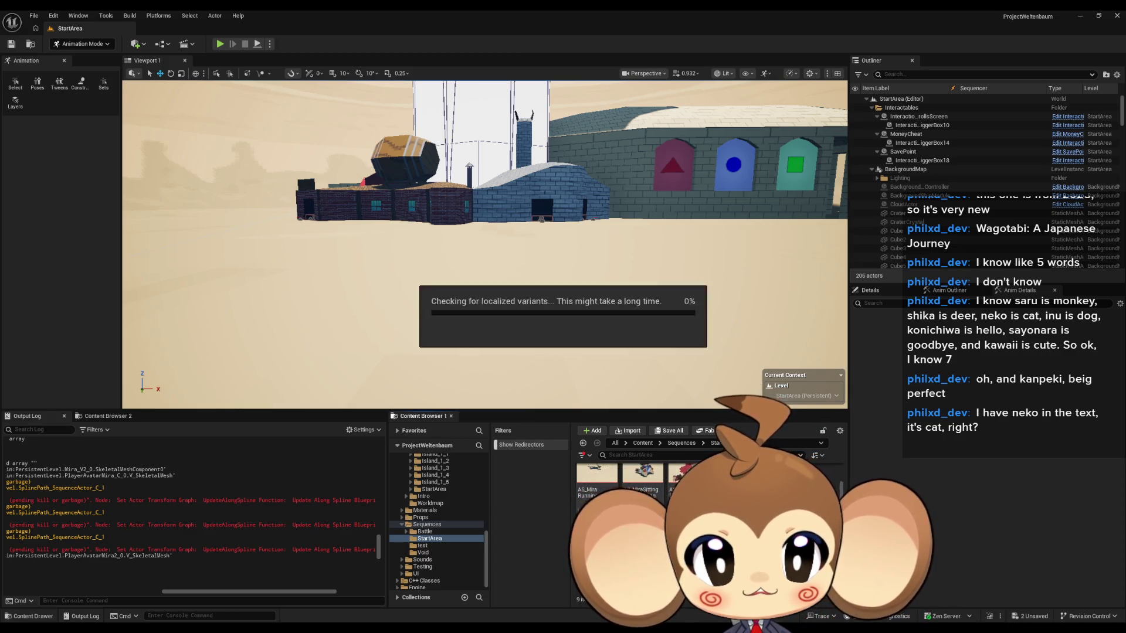
# - Update redirector references for GDG_NoticingFunction and delete the leftover redirector
pyautogui.rightClick(789, 492)
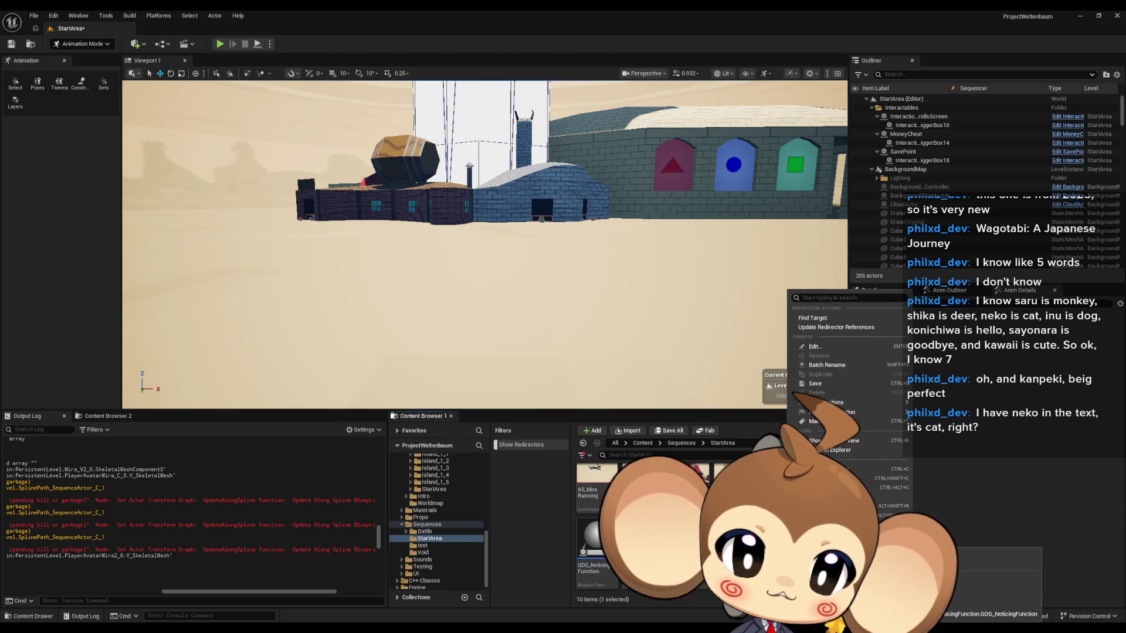
pyautogui.click(835, 327)
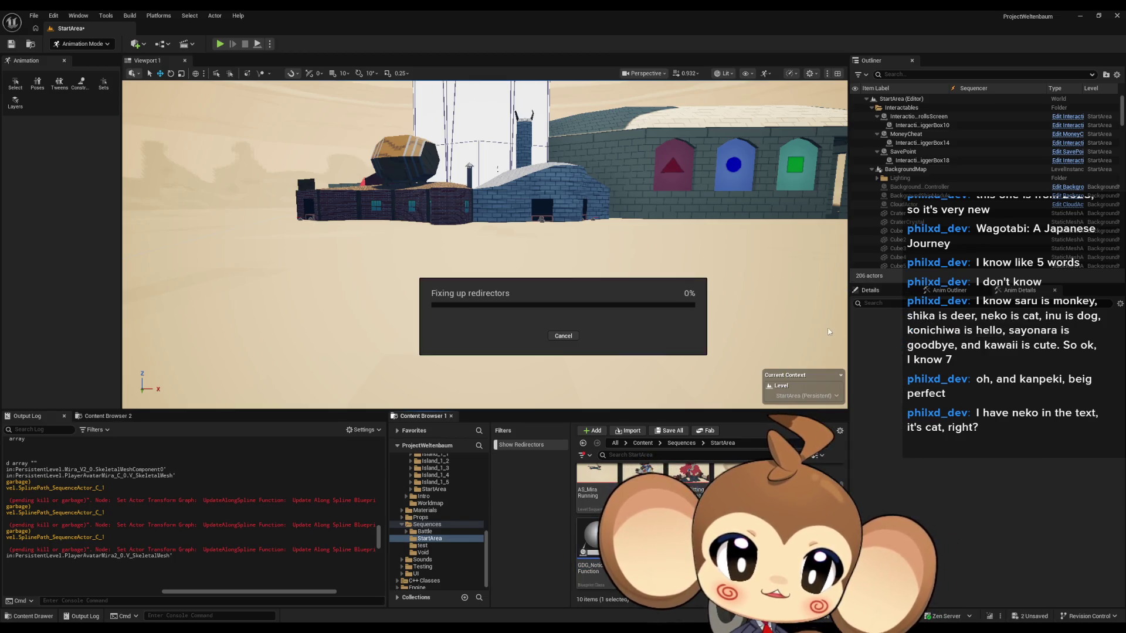
pyautogui.click(516, 488)
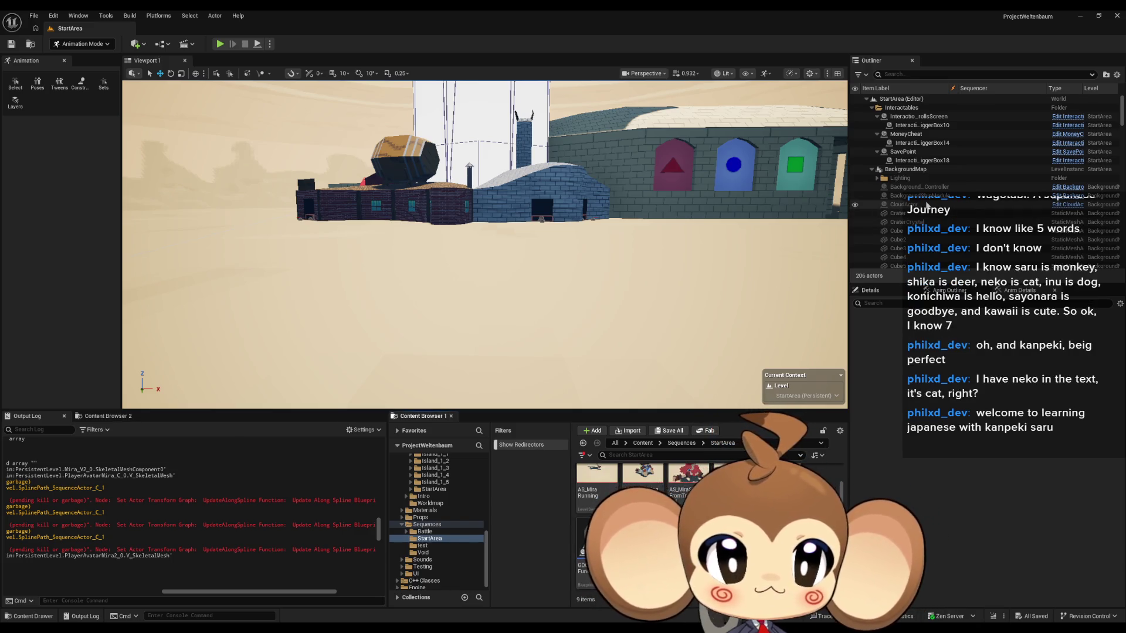
# - Scroll down in the level editor after the redirector cleanup
pyautogui.scroll(-5, 1018, 197)
# - Rename the Outliner's testtest actor to GDG_NoticeBoard and open the GDG_NoticingFunction blueprint
pyautogui.scroll(-15, 1018, 197)
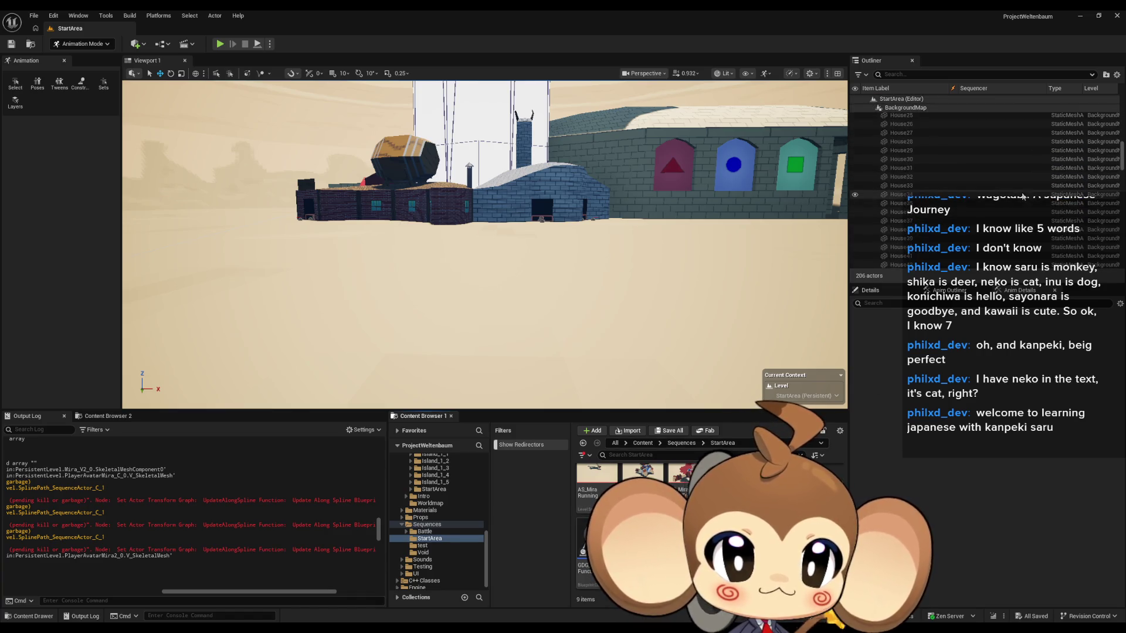
pyautogui.scroll(-5, 1018, 190)
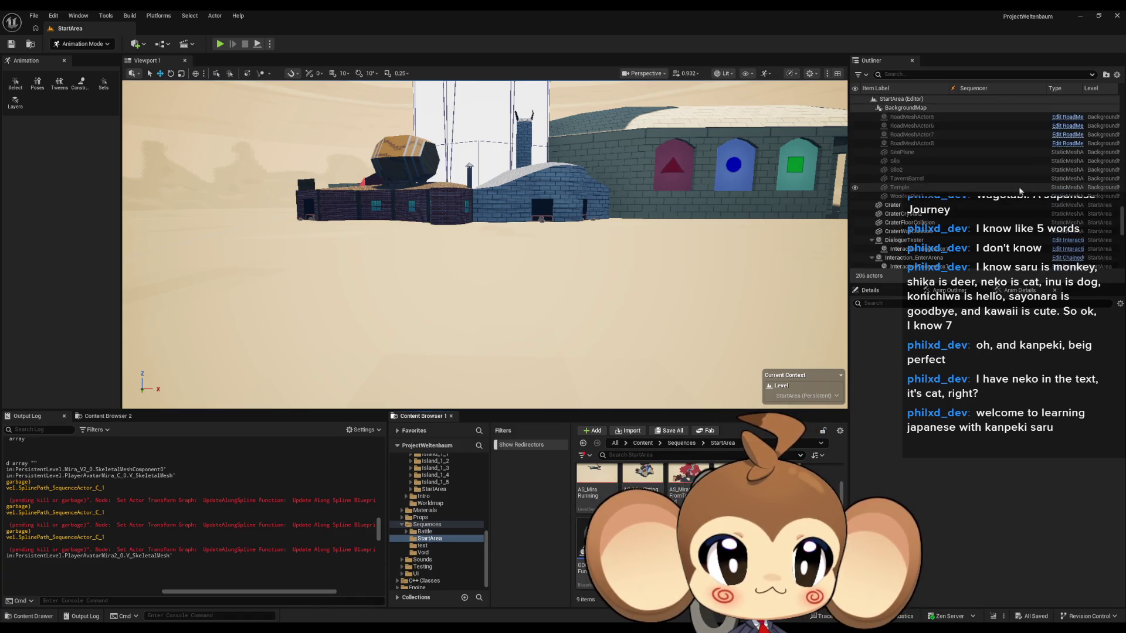
pyautogui.scroll(-3, 1018, 189)
pyautogui.scroll(-10, 1018, 190)
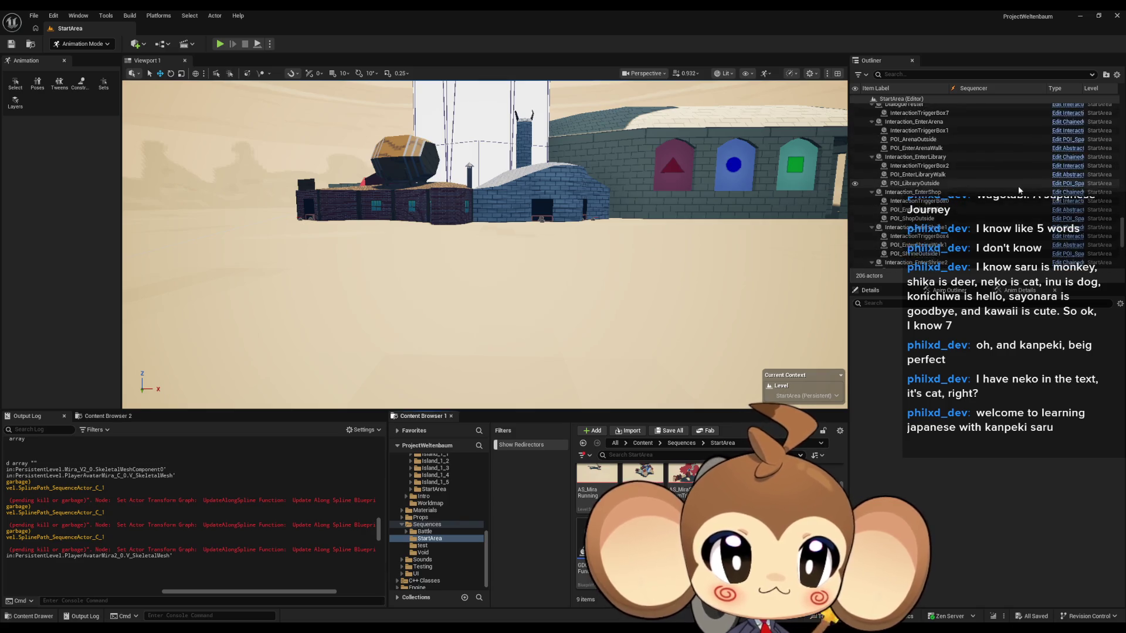
pyautogui.scroll(-2, 1018, 190)
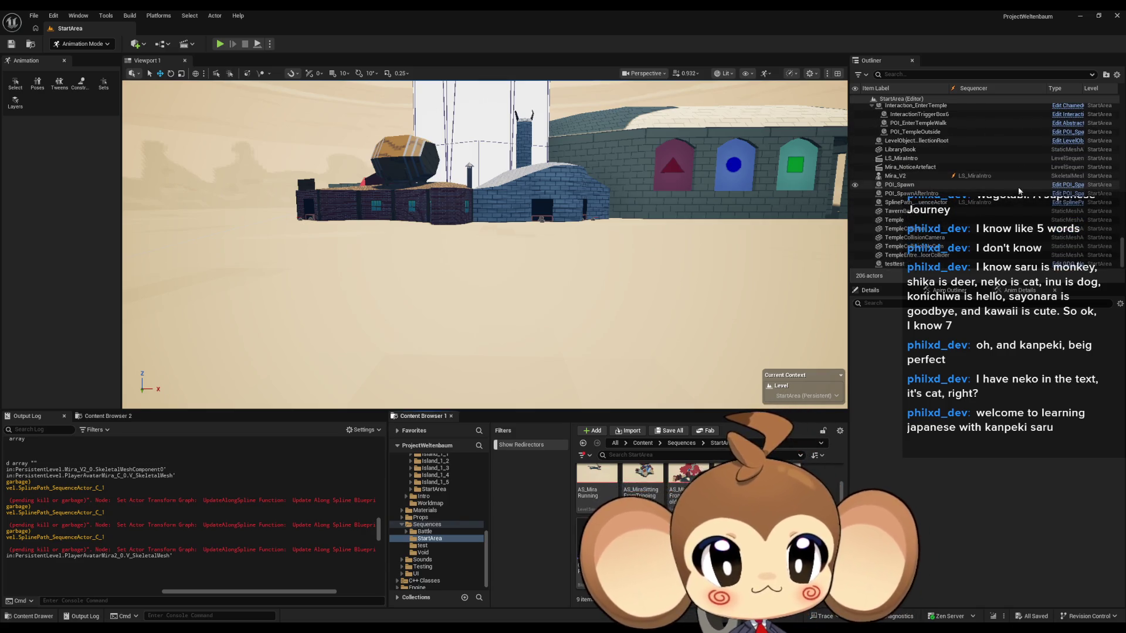
pyautogui.click(935, 265)
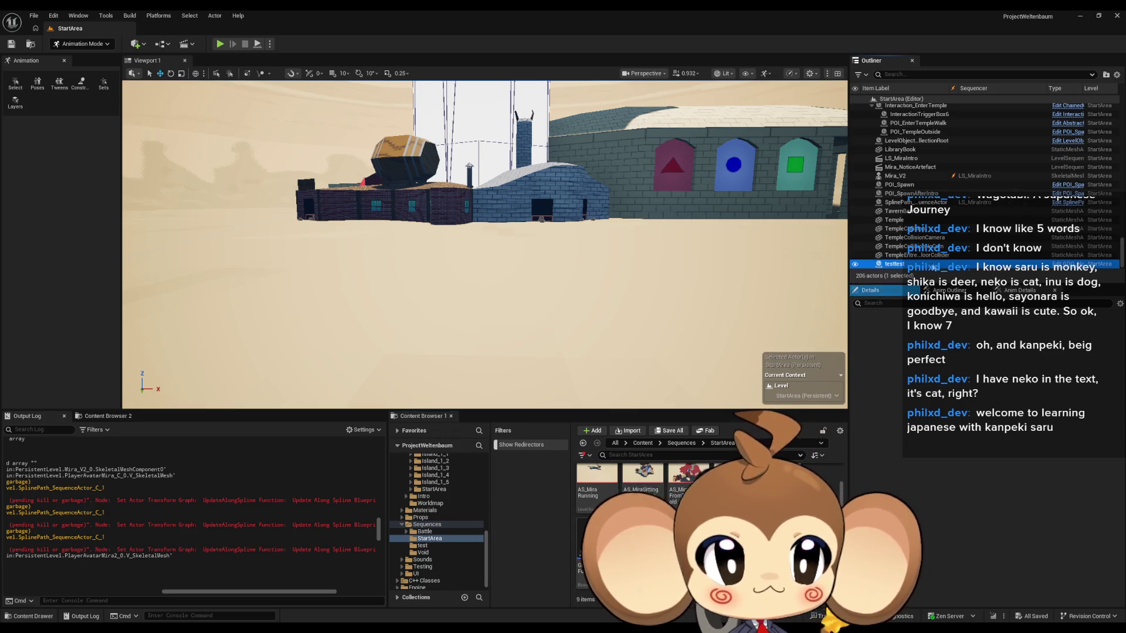
pyautogui.press('F2')
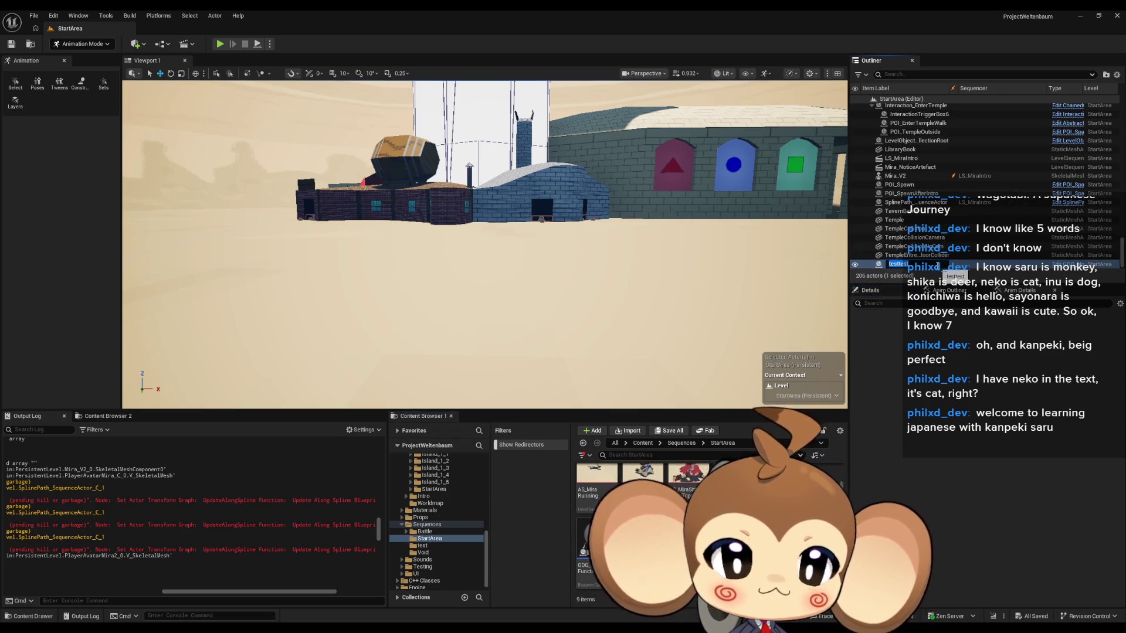
pyautogui.write('GDG')
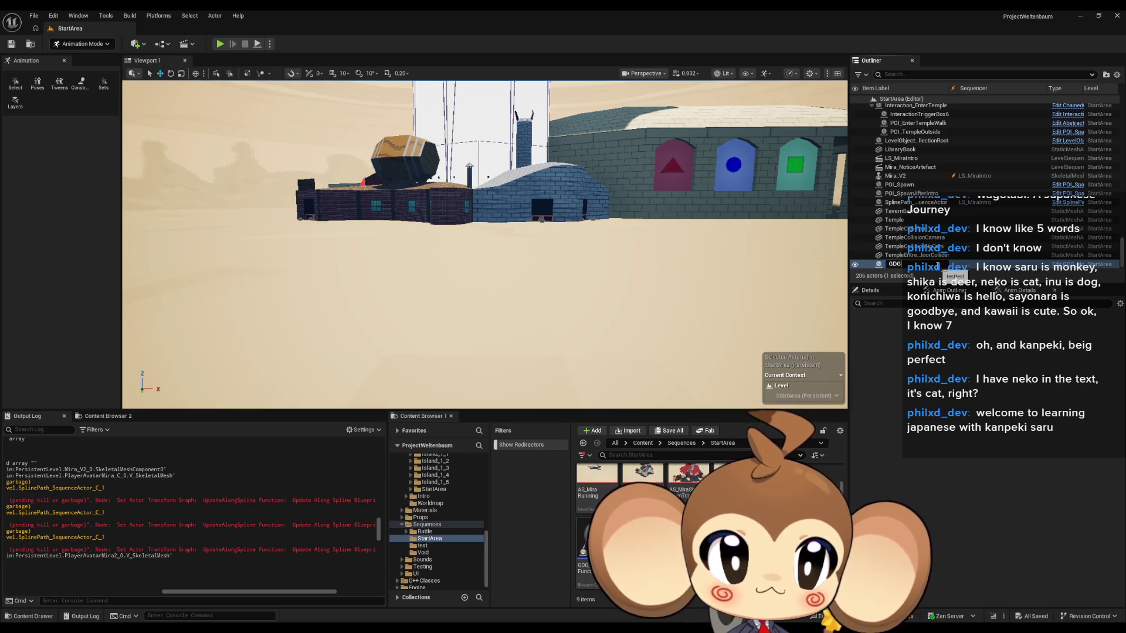
pyautogui.write('_No')
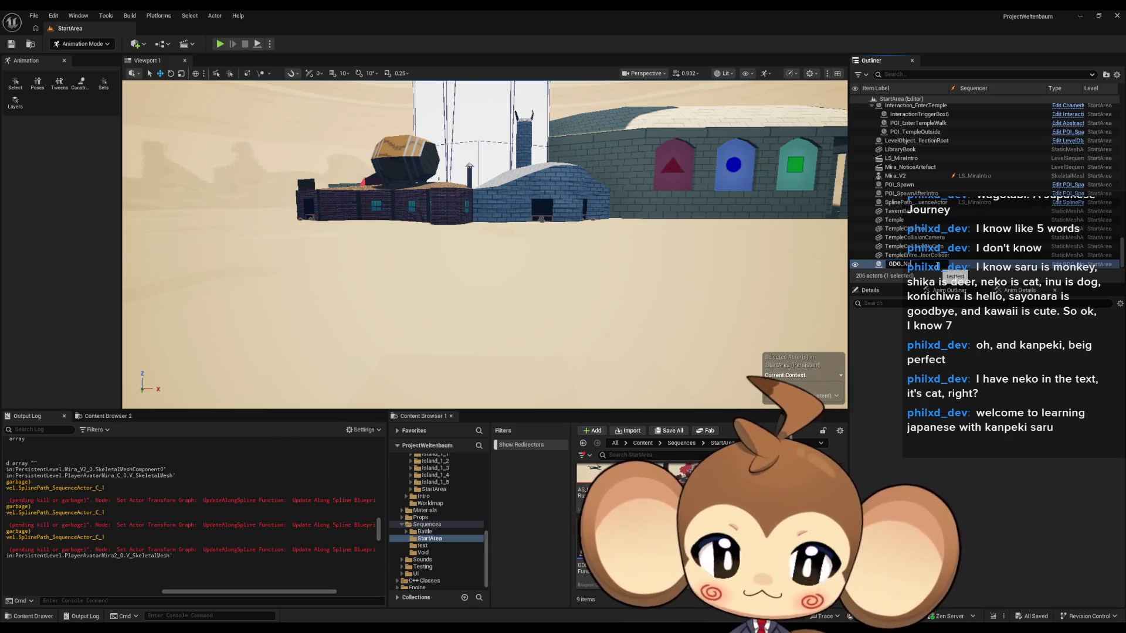
pyautogui.write('ti')
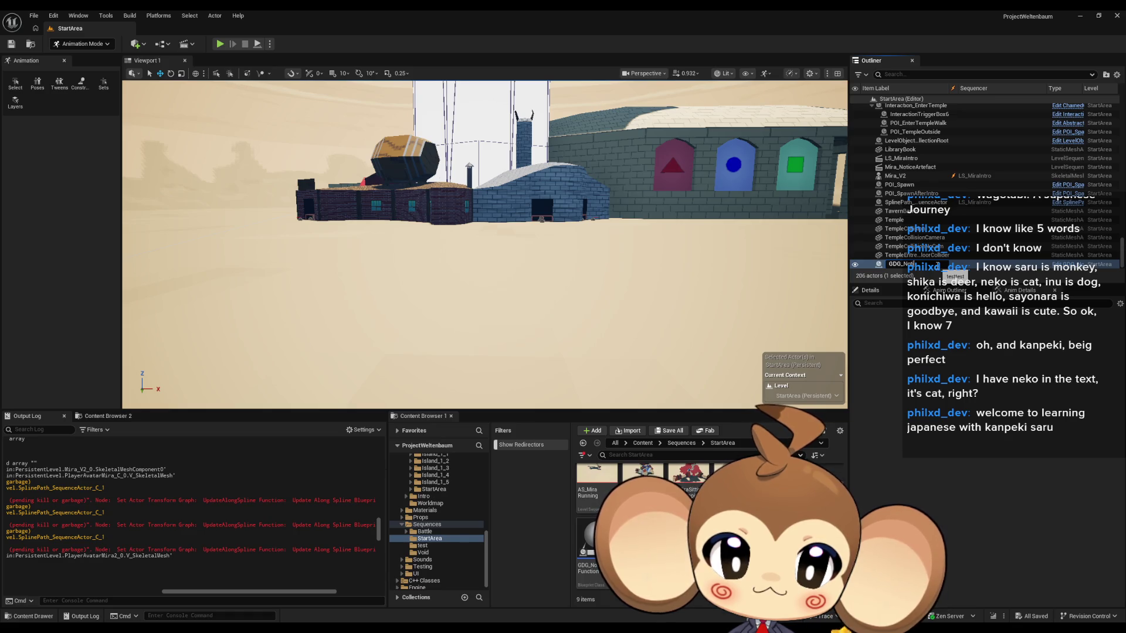
pyautogui.write('ceBoardFunctio')
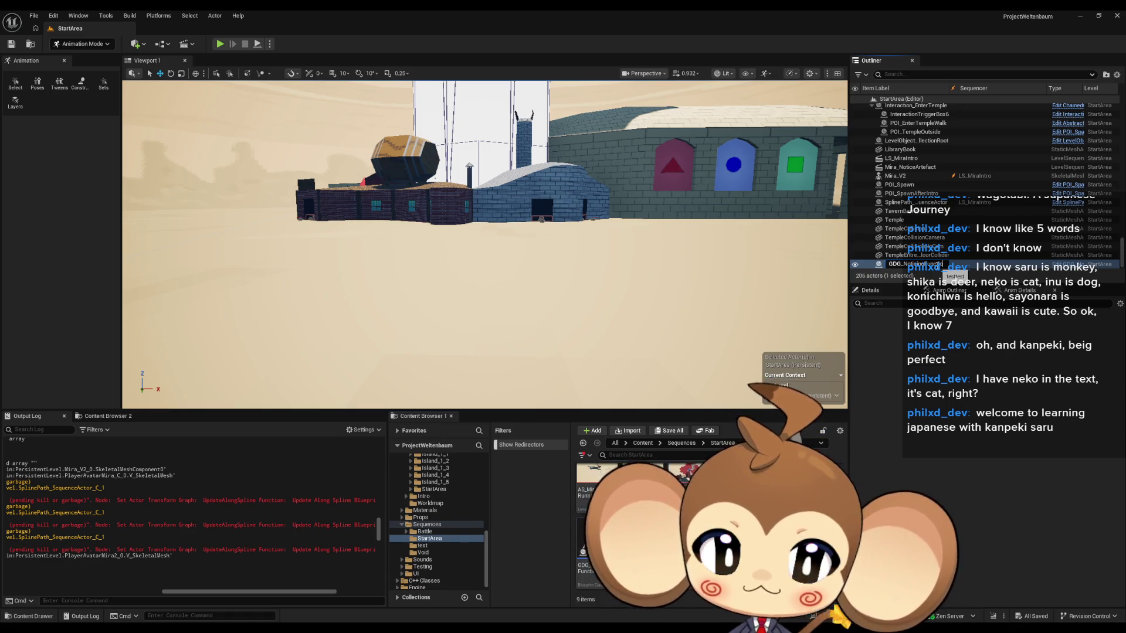
pyautogui.press('Return')
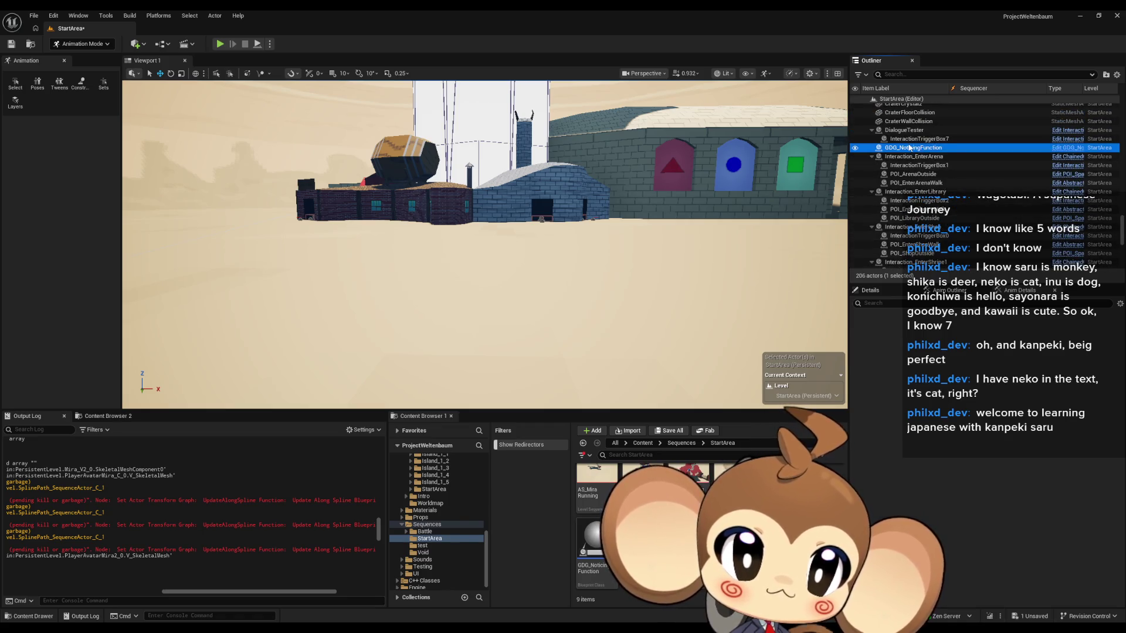
pyautogui.doubleClick(592, 542)
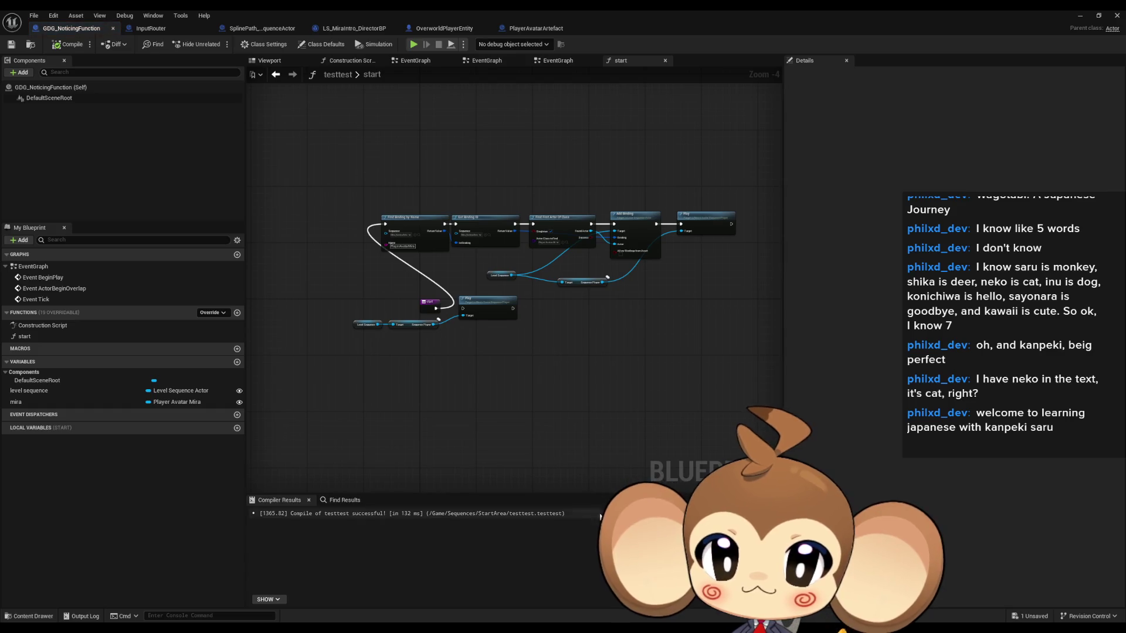
# - Delete the old event graph nodes, then undo that deletion
pyautogui.doubleClick(45, 269)
pyautogui.moveTo(350, 288); pyautogui.dragTo(671, 459)
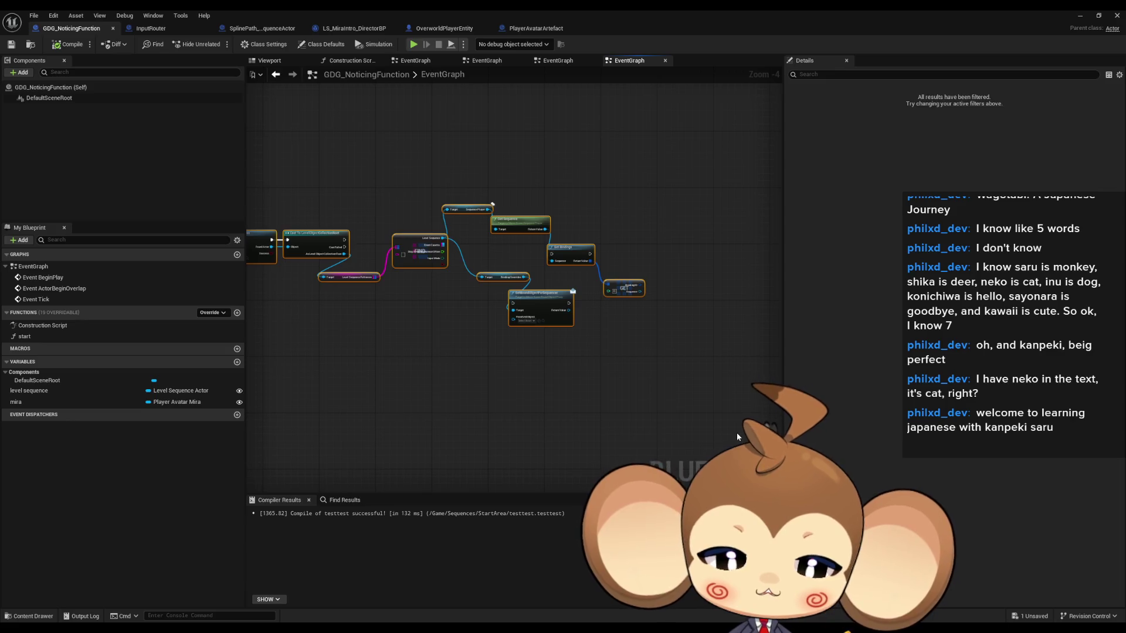
pyautogui.press('Delete')
pyautogui.hotkey('ctrl', 'z')
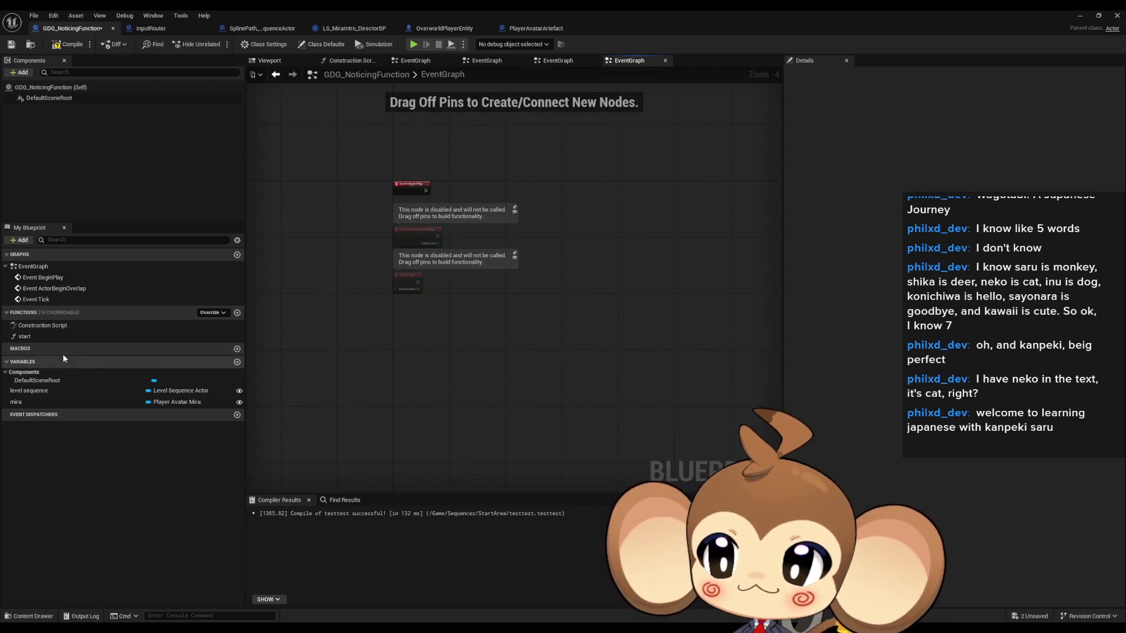
# - Rename the start function to Trigger and open its graph
pyautogui.click(48, 337)
pyautogui.click(547, 430)
pyautogui.press('Home')
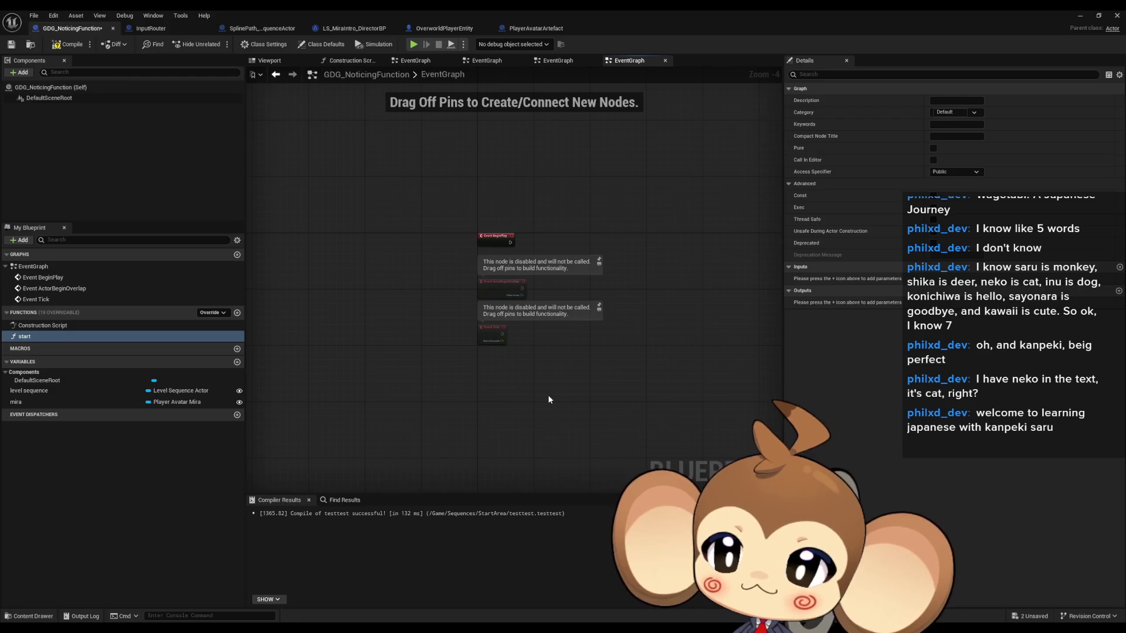
pyautogui.press('F2')
pyautogui.write('T')
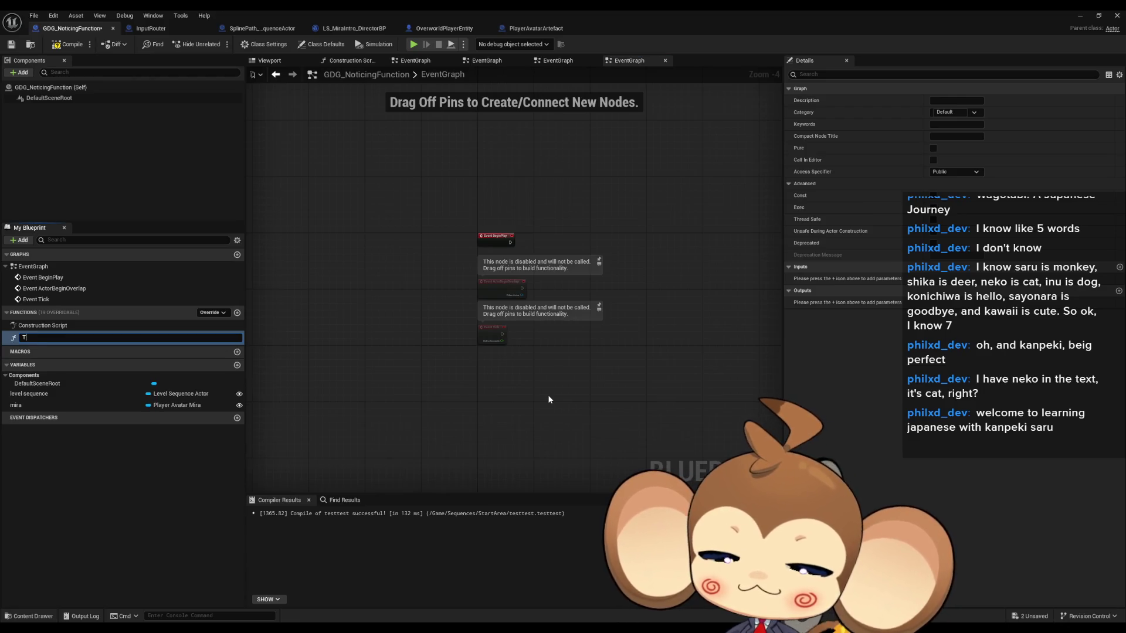
pyautogui.write('rigger')
pyautogui.press('Return')
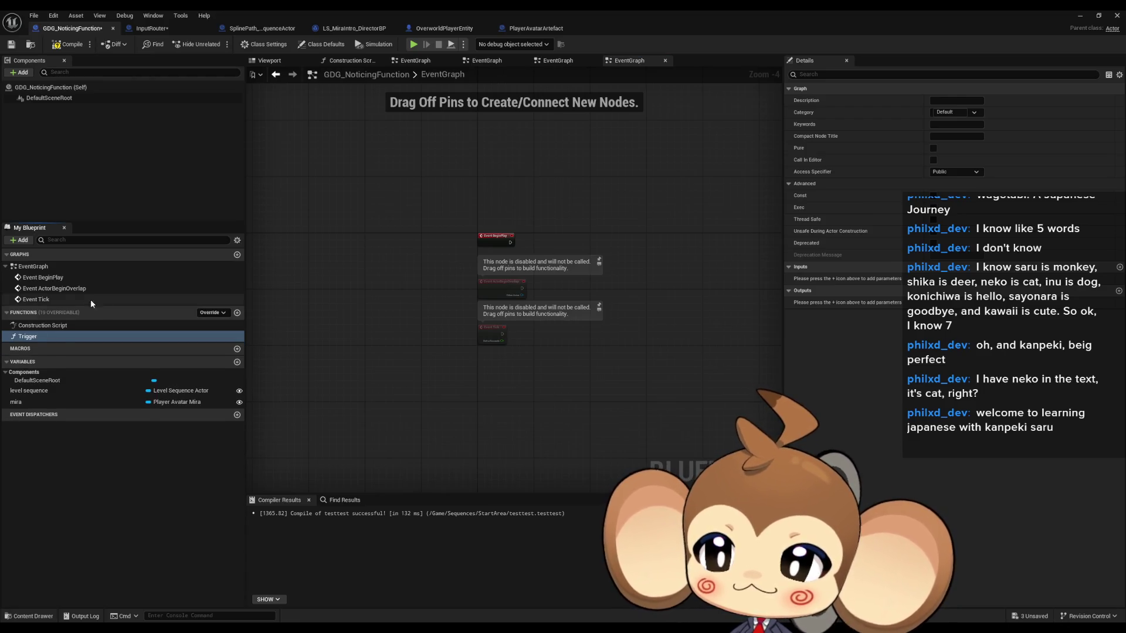
pyautogui.doubleClick(58, 337)
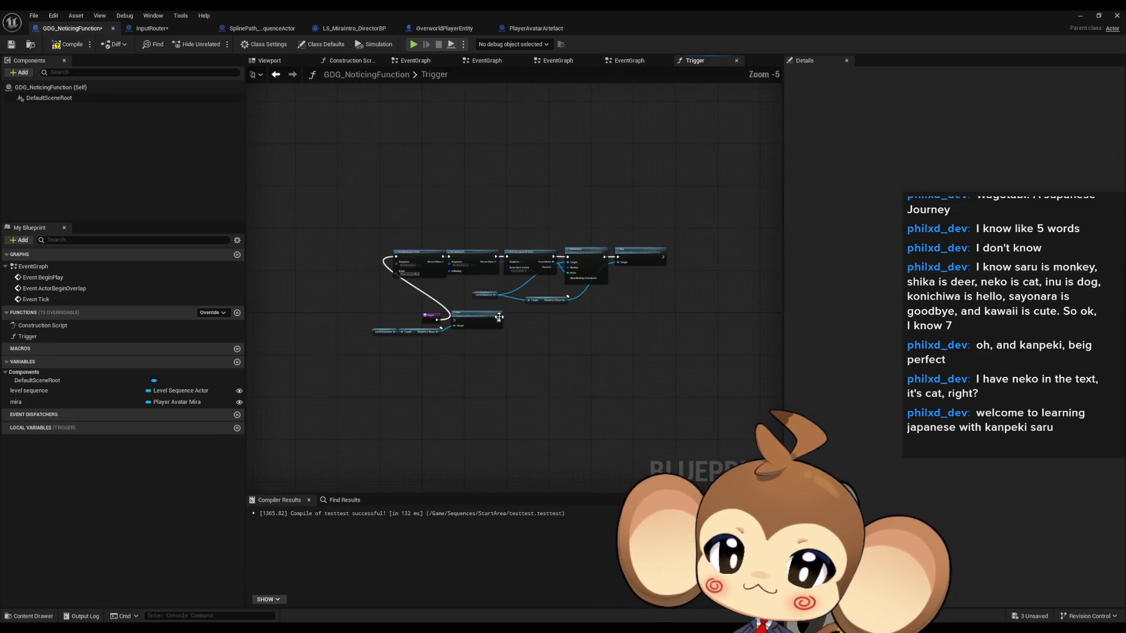
# - Delete the unused lower Play and Sequence Player nodes from the Trigger graph
pyautogui.moveTo(635, 277); pyautogui.dragTo(692, 305)
pyautogui.moveTo(364, 332)
pyautogui.mouseDown()
pyautogui.moveTo(527, 352)
pyautogui.moveTo(580, 384)
pyautogui.mouseUp()
pyautogui.press('Delete')
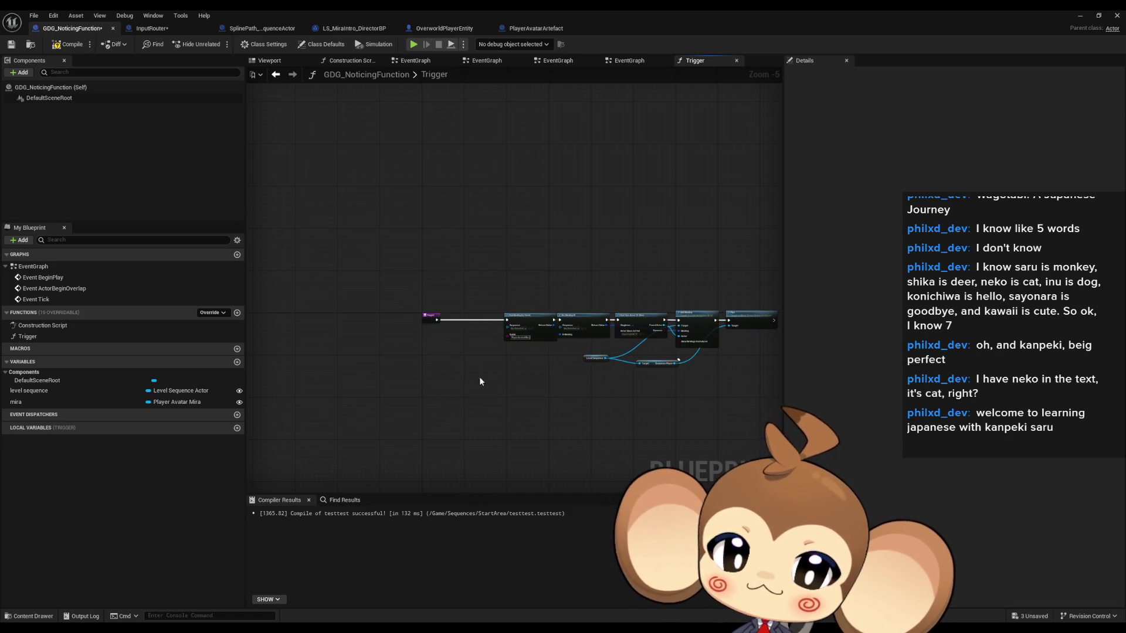
pyautogui.scroll(4, 471, 358)
pyautogui.scroll(-3, 470, 358)
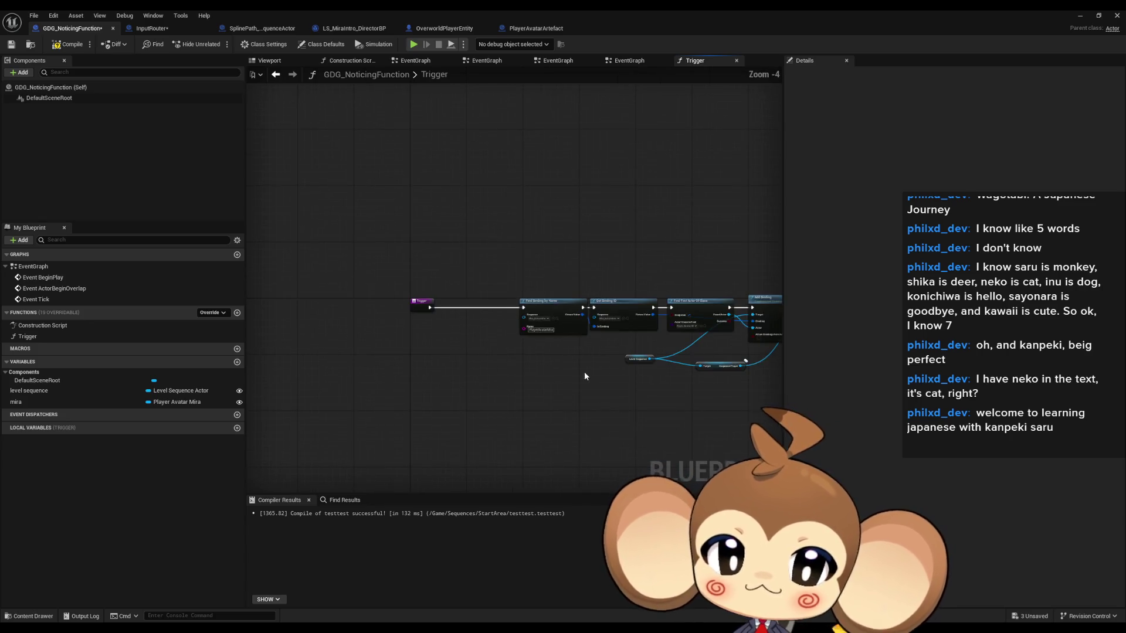
# - Move the remaining node chain beside Trigger, then open the EventGraph
pyautogui.moveTo(400, 248); pyautogui.dragTo(722, 386)
pyautogui.scroll(4, 399, 293)
pyautogui.moveTo(431, 280)
pyautogui.mouseDown()
pyautogui.moveTo(575, 282)
pyautogui.moveTo(452, 280)
pyautogui.mouseUp()
pyautogui.click(468, 236)
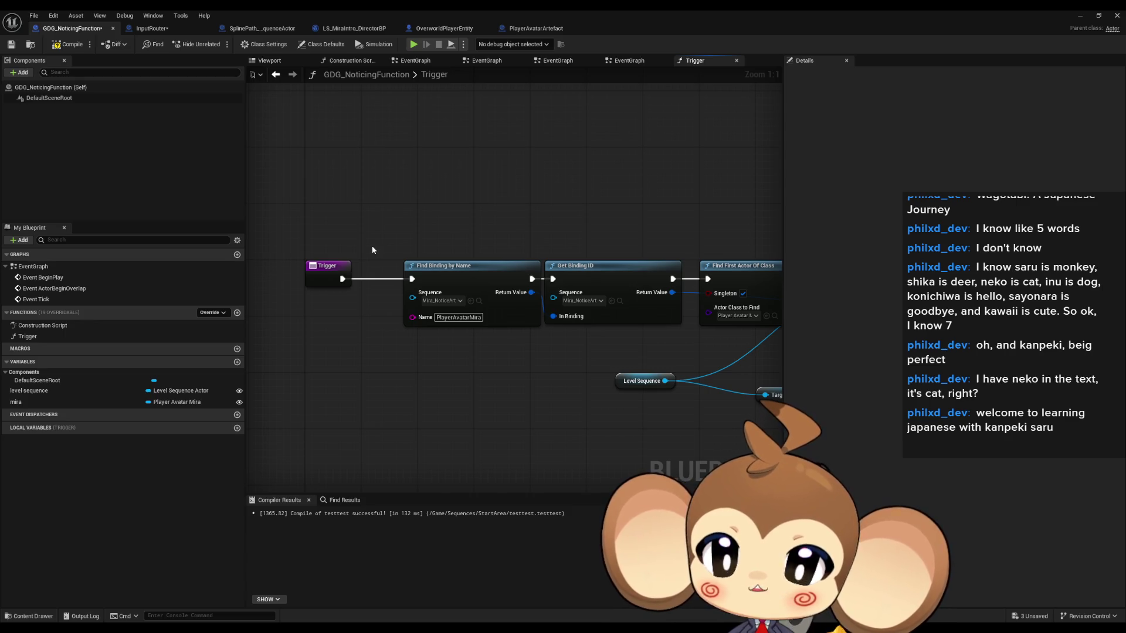
pyautogui.doubleClick(57, 264)
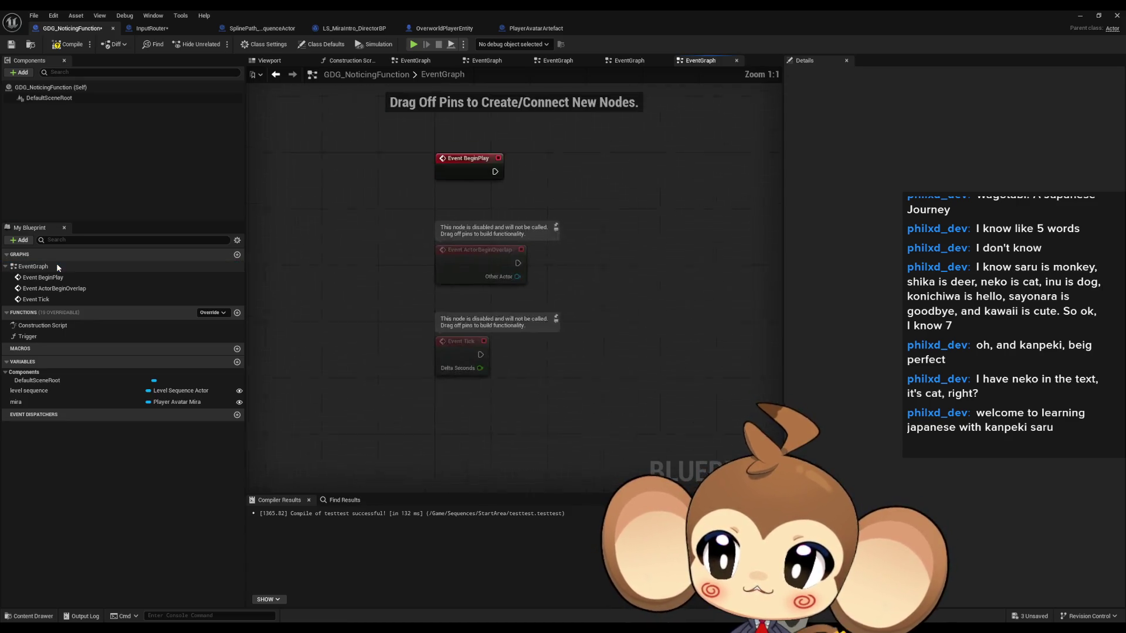
# - Look at Event BeginPlay's connection and options menus without adding any node
pyautogui.moveTo(465, 266); pyautogui.dragTo(558, 271)
pyautogui.click(481, 203)
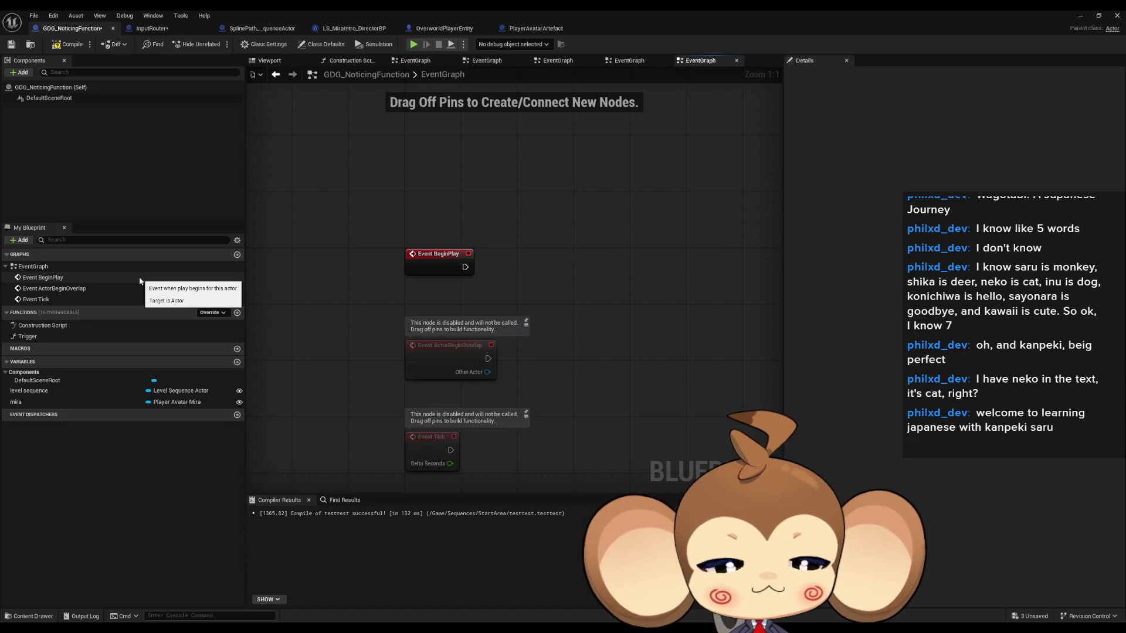
pyautogui.rightClick(140, 281)
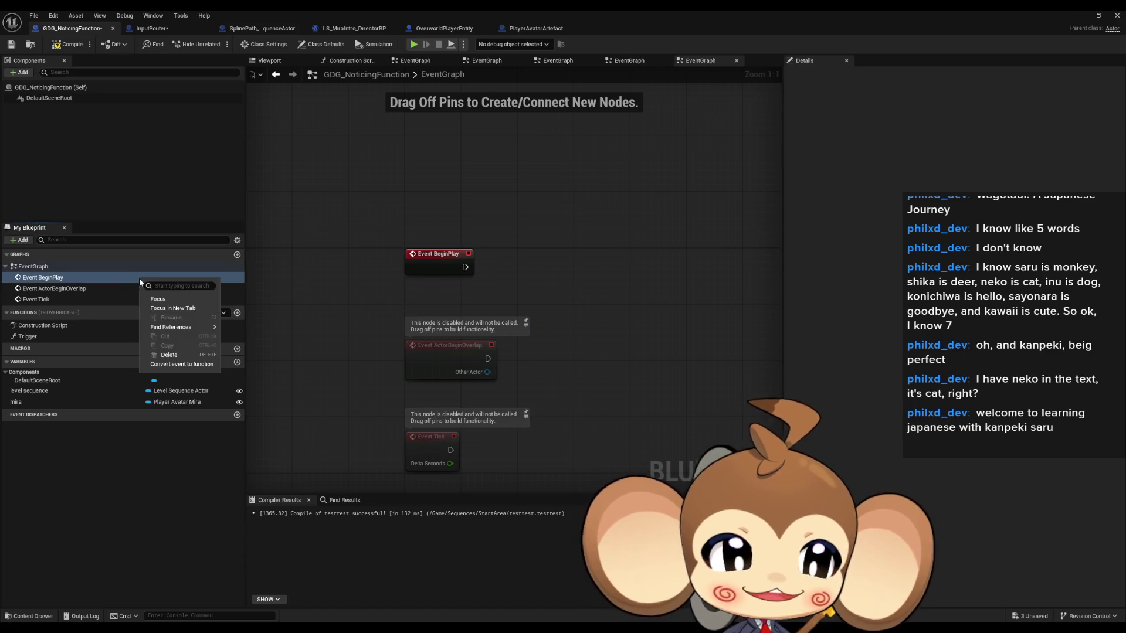
pyautogui.click(579, 202)
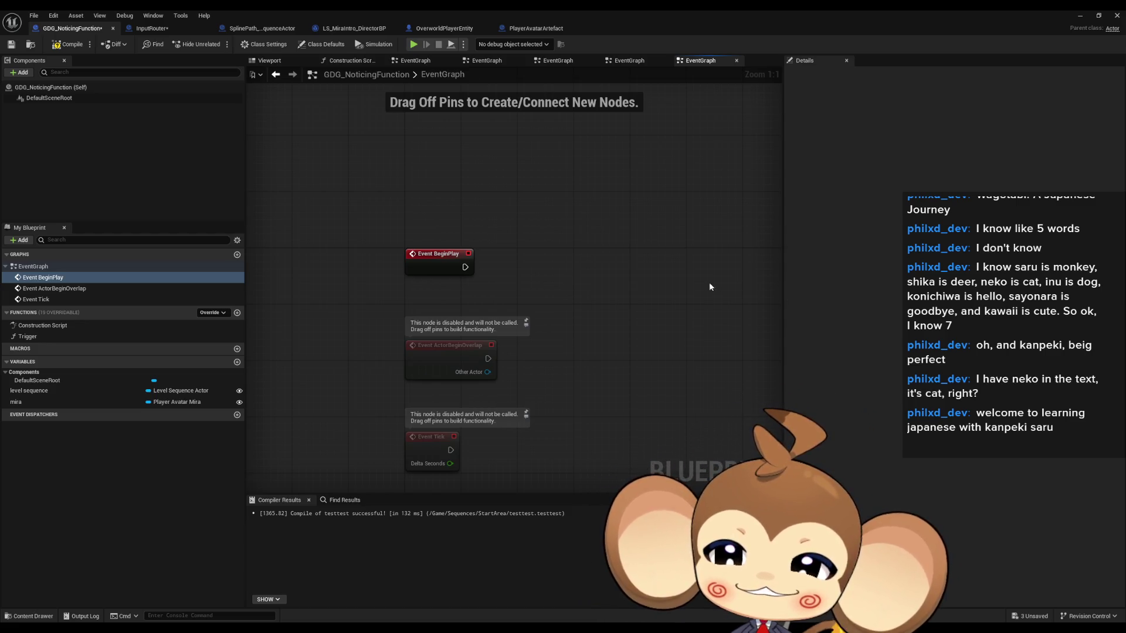
pyautogui.moveTo(708, 283); pyautogui.dragTo(670, 308)
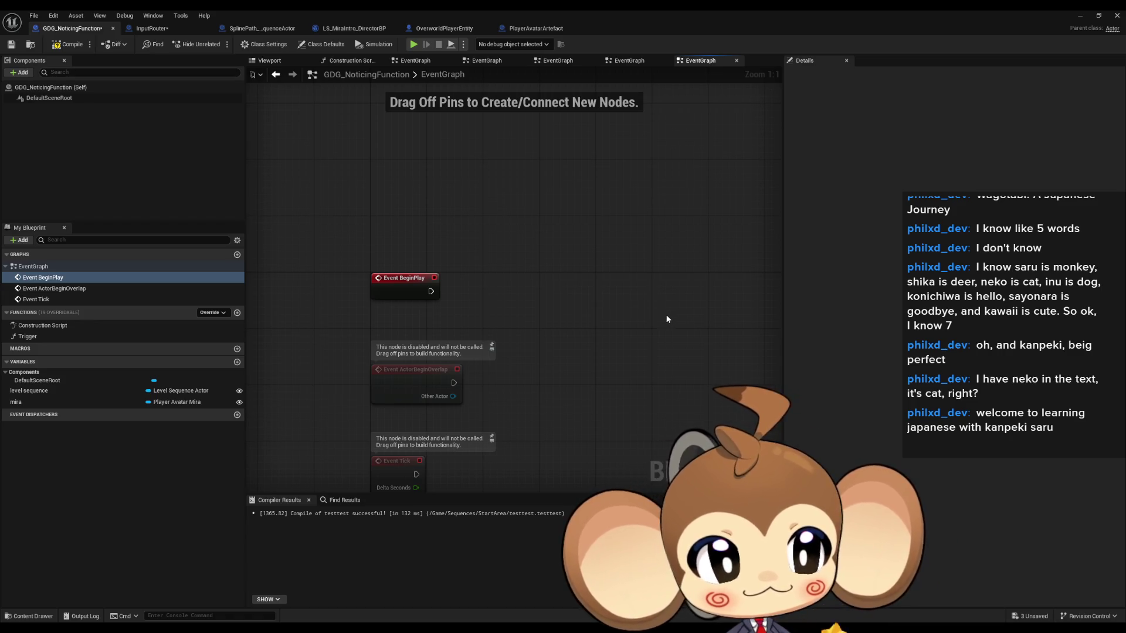
pyautogui.moveTo(507, 300); pyautogui.dragTo(494, 324)
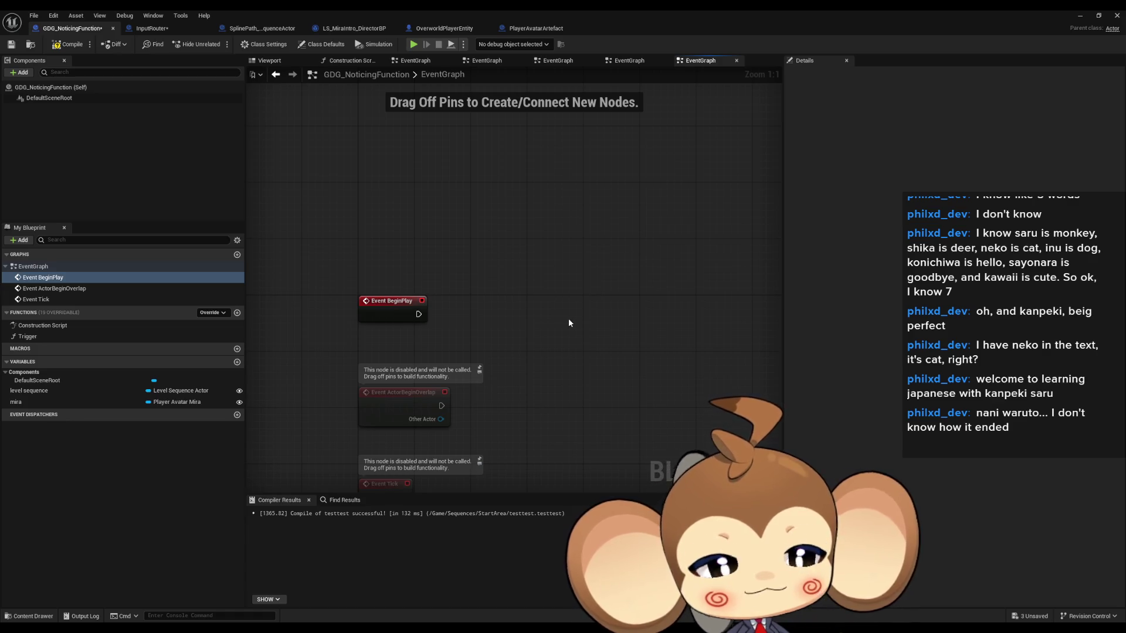
pyautogui.moveTo(568, 322); pyautogui.dragTo(565, 308)
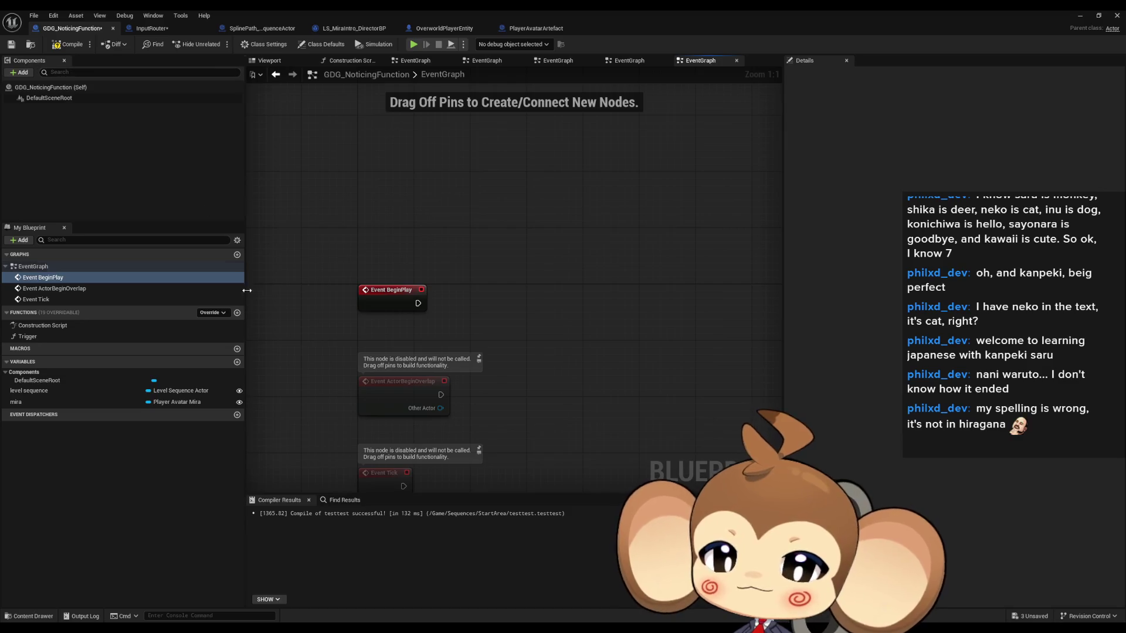
# - Wire Event BeginPlay to a Find First Actor Of Class node set to Input Router
pyautogui.moveTo(459, 302); pyautogui.dragTo(459, 302)
pyautogui.write('find firs')
pyautogui.press('Return')
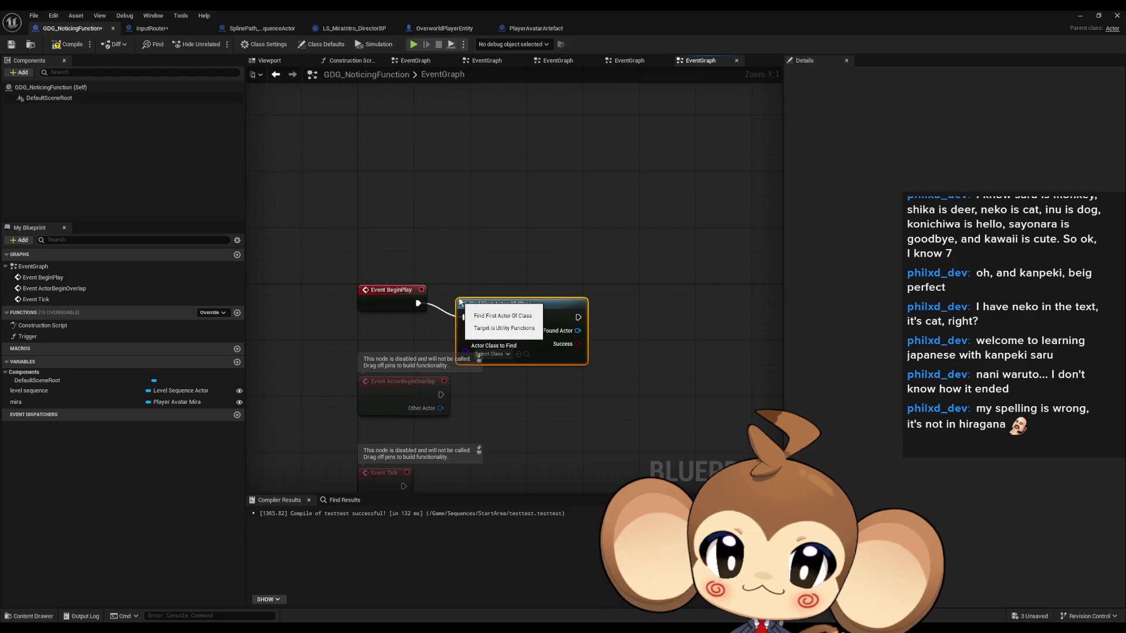
pyautogui.click(512, 326)
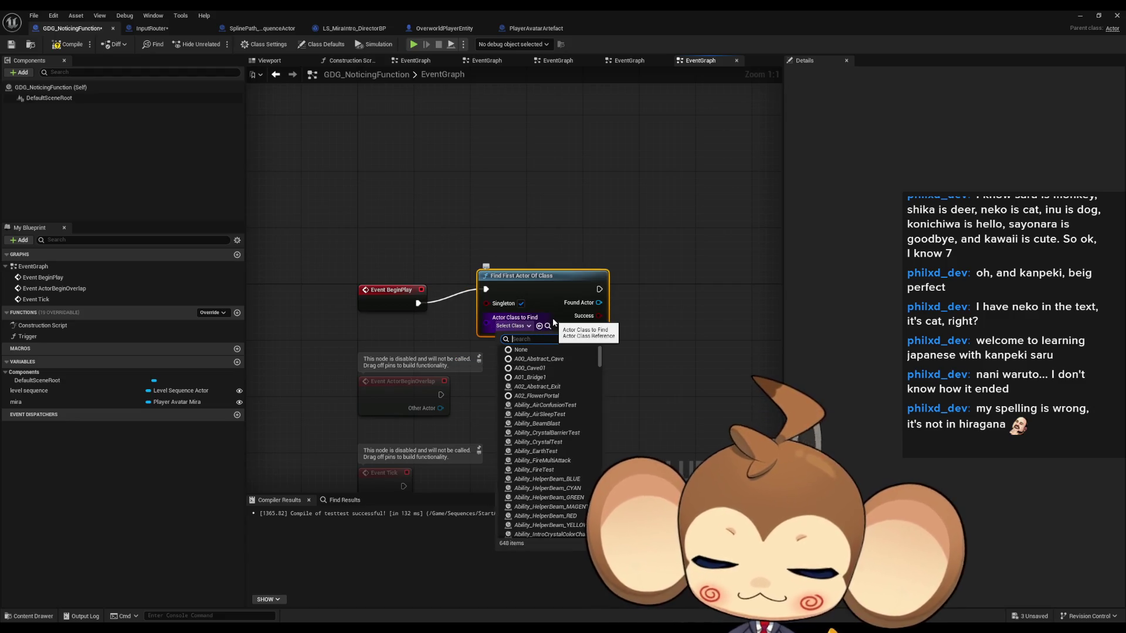
pyautogui.write('inp router')
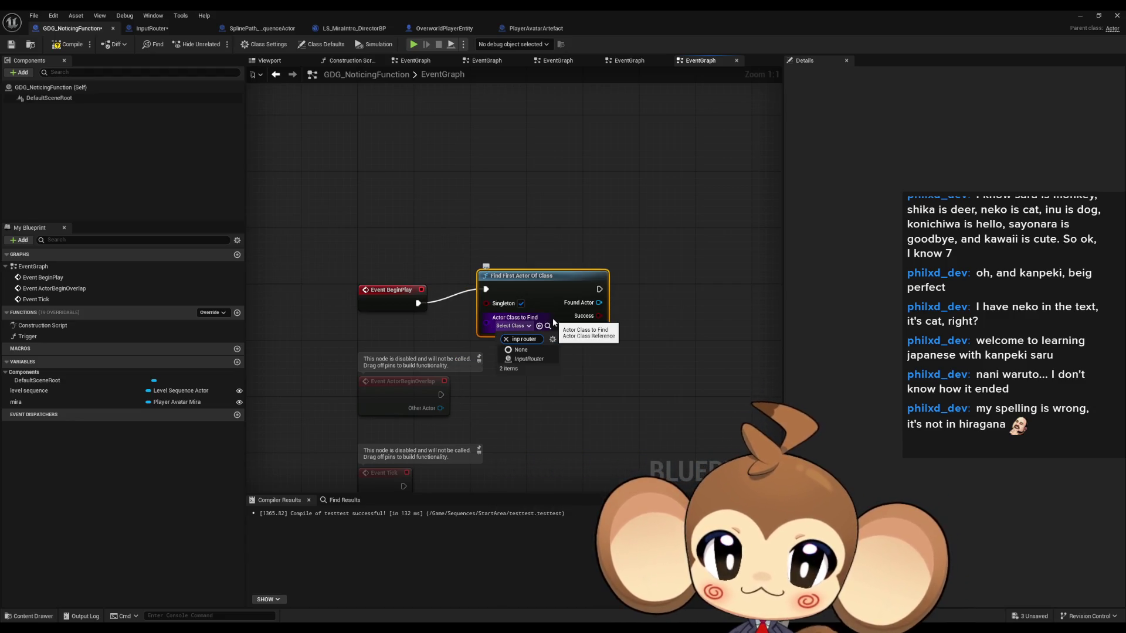
pyautogui.click(558, 349)
# - Cast the found actor to InputRouter, then delete the find and cast nodes
pyautogui.moveTo(598, 310)
pyautogui.mouseDown()
pyautogui.moveTo(514, 317)
pyautogui.moveTo(559, 315)
pyautogui.mouseUp()
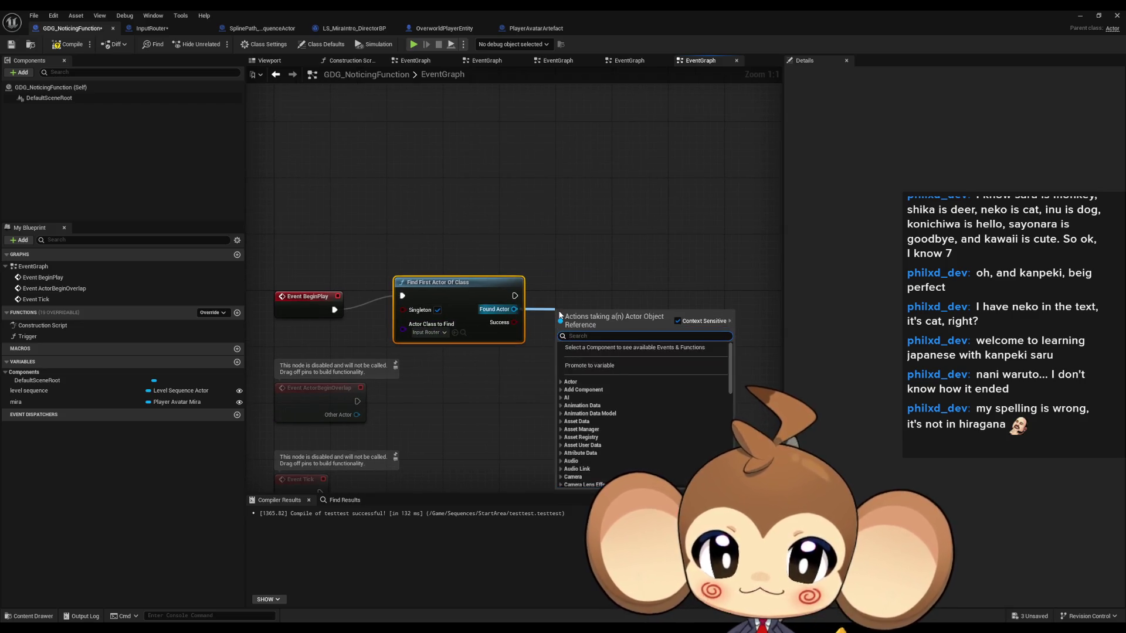
pyautogui.write('cast inp rout')
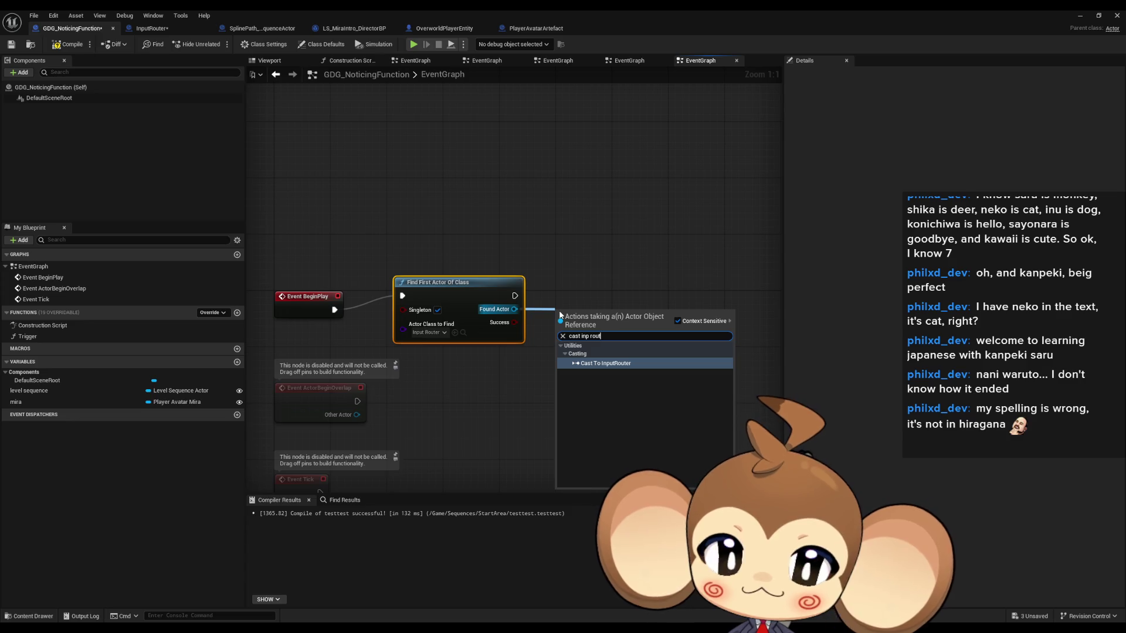
pyautogui.click(605, 385)
pyautogui.moveTo(615, 353); pyautogui.dragTo(674, 354)
pyautogui.write('bind')
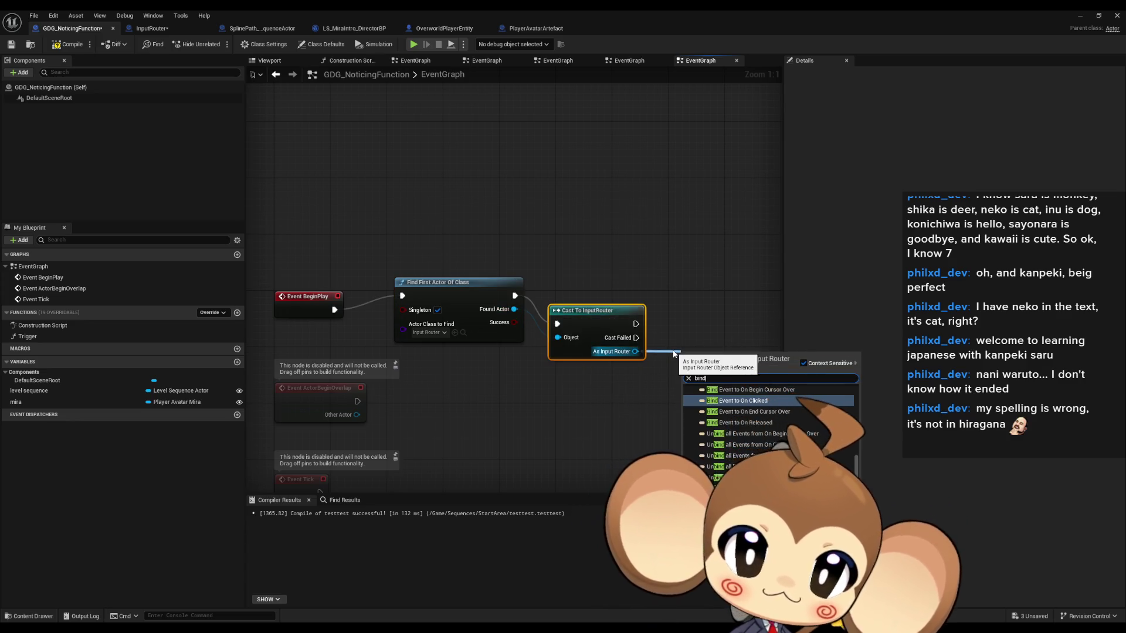
pyautogui.press('Escape')
pyautogui.moveTo(550, 217); pyautogui.dragTo(446, 328)
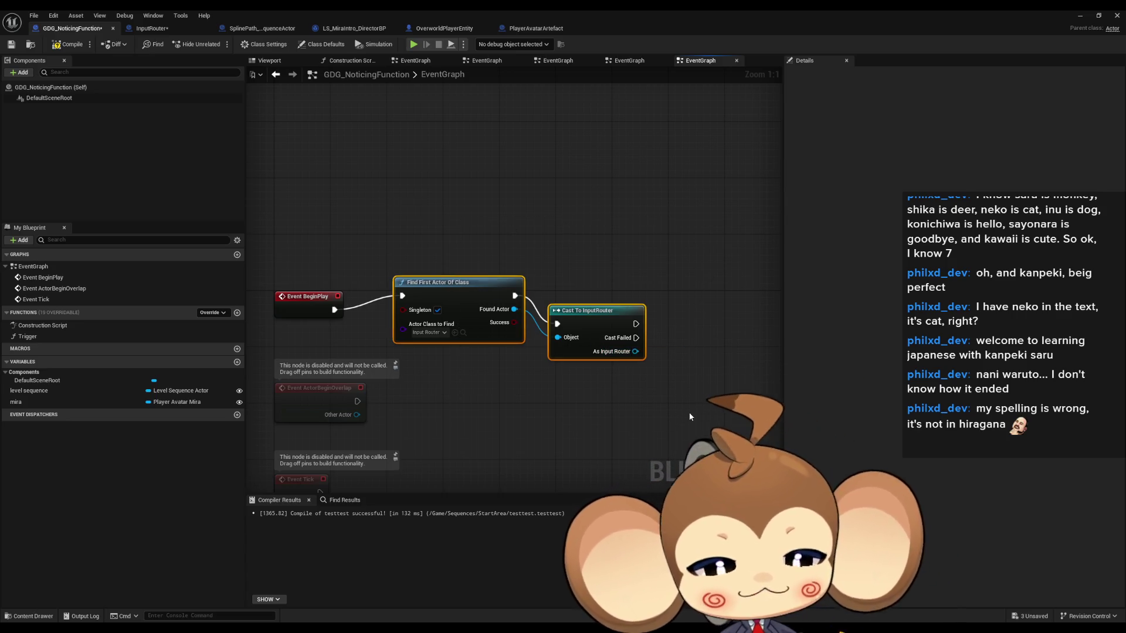
pyautogui.press('Delete')
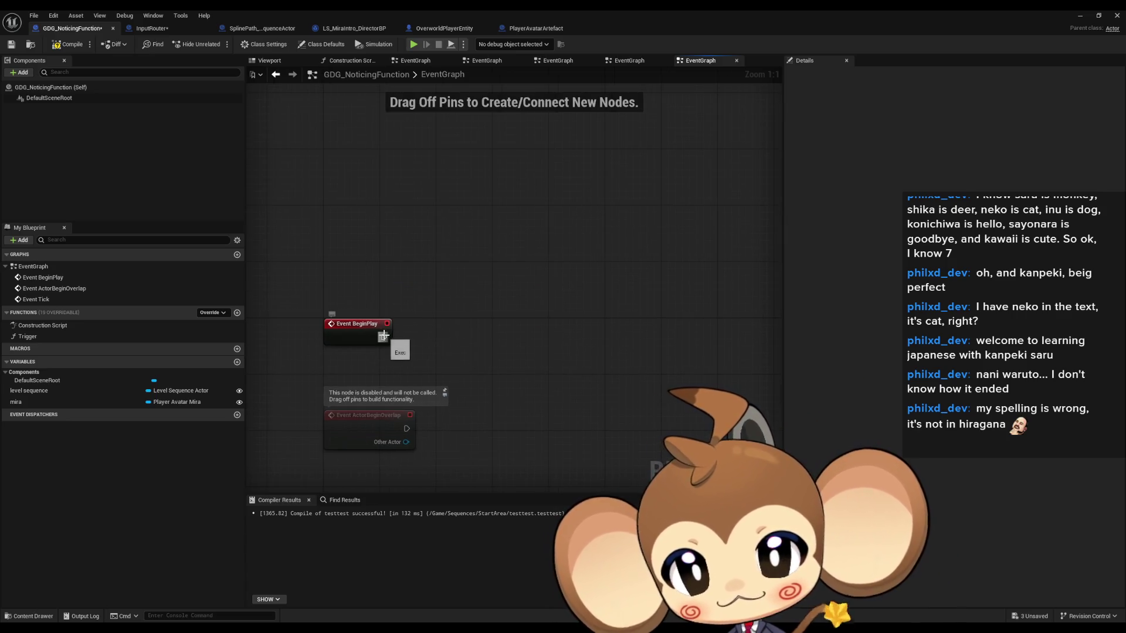
# - Add a fresh Find First Actor Of Class node after Event BeginPlay
pyautogui.moveTo(384, 337); pyautogui.dragTo(434, 342)
pyautogui.write('find firs')
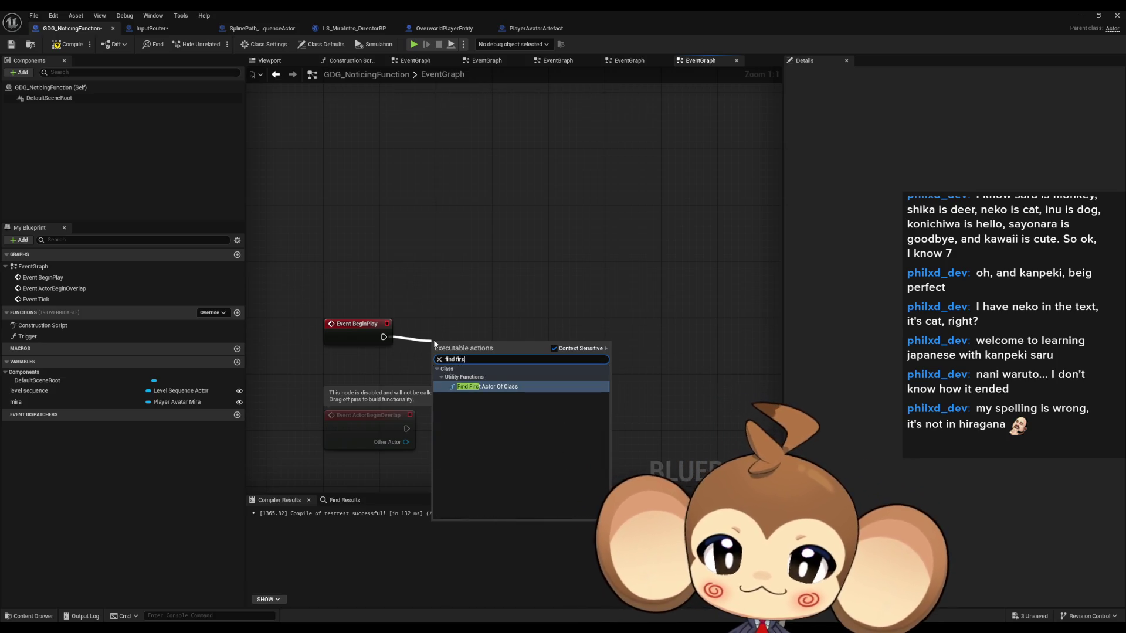
pyautogui.press('Return')
pyautogui.click(149, 29)
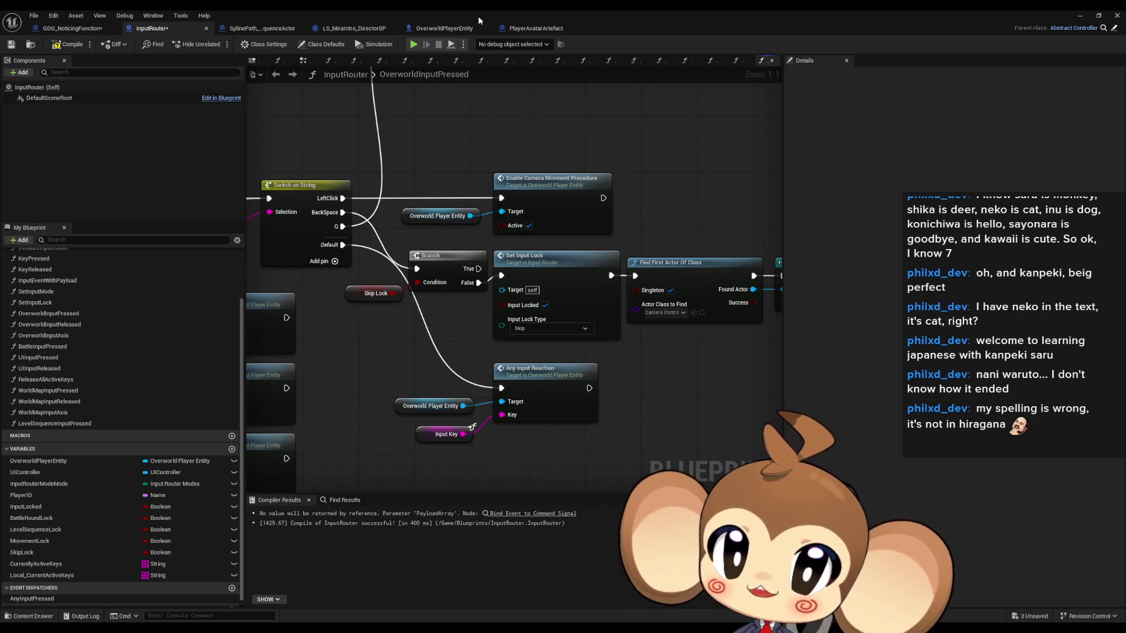
# - Create the PulseTriggered dispatcher in PlayerAvatarArtefact and drop a Call Pulse Triggered node into its EventGraph
pyautogui.click(551, 32)
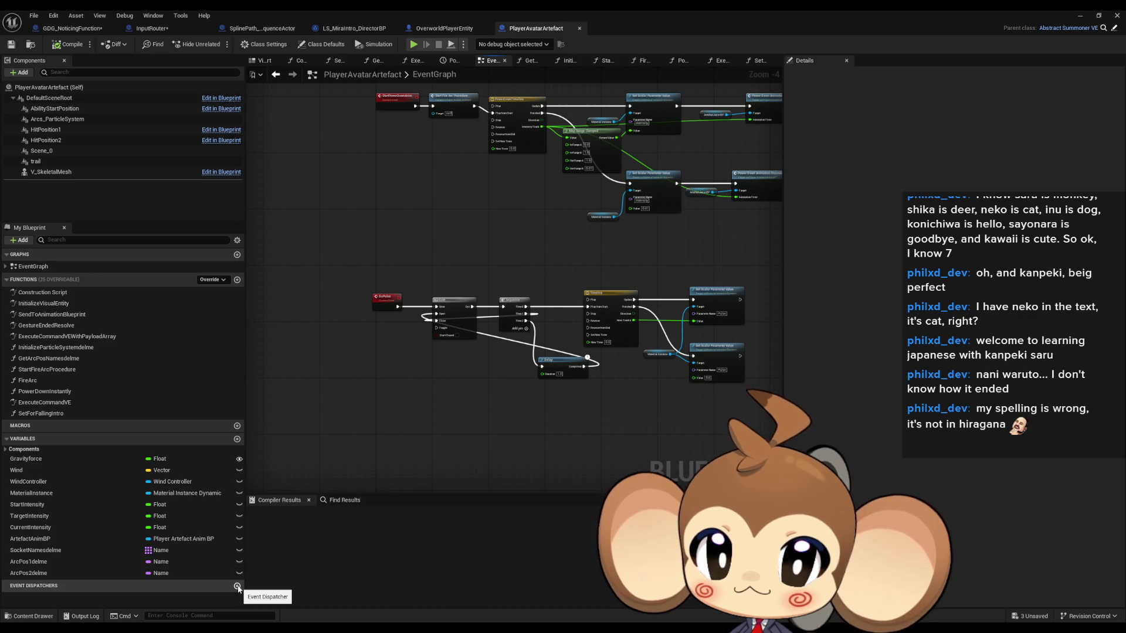
pyautogui.click(237, 587)
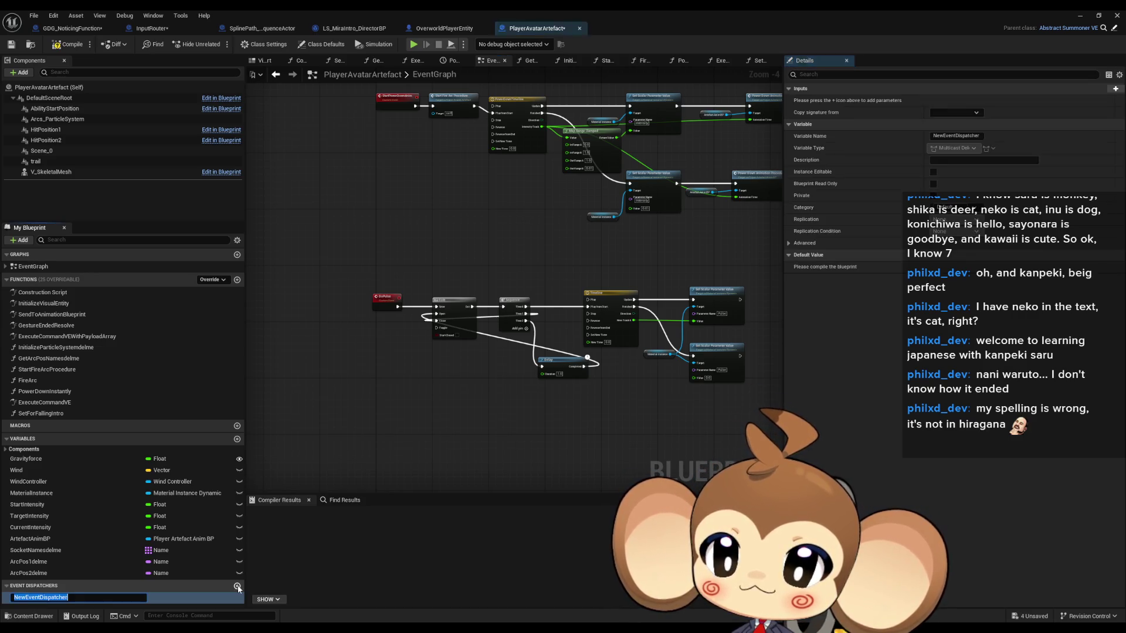
pyautogui.write('PulseTriggere')
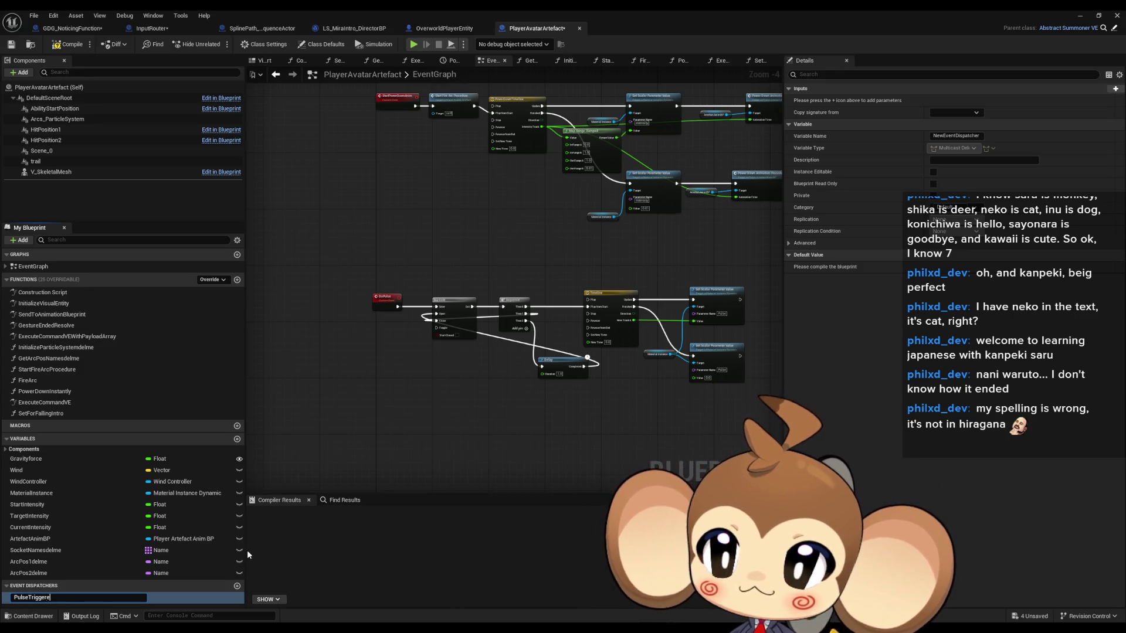
pyautogui.write('d')
pyautogui.press('Return')
pyautogui.moveTo(112, 596)
pyautogui.mouseDown()
pyautogui.moveTo(615, 463)
pyautogui.moveTo(556, 456)
pyautogui.mouseUp()
pyautogui.click(574, 463)
pyautogui.scroll(5, 463, 401)
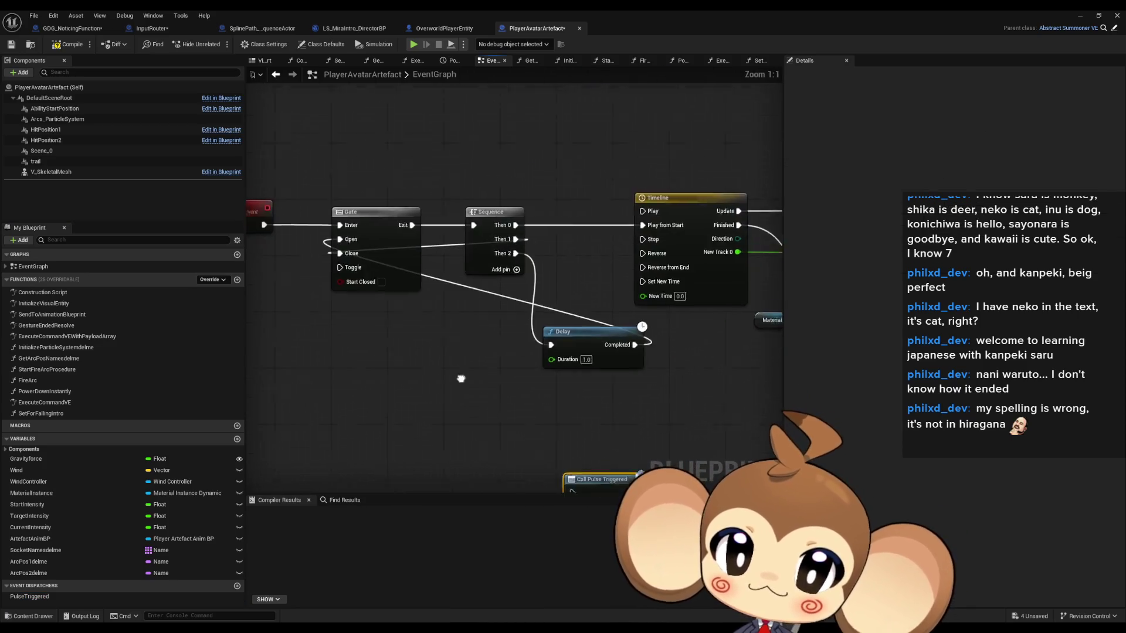
# - Insert Call Pulse Triggered between the Sequence and Timeline nodes of the DoPulse chain
pyautogui.scroll(-2, 481, 328)
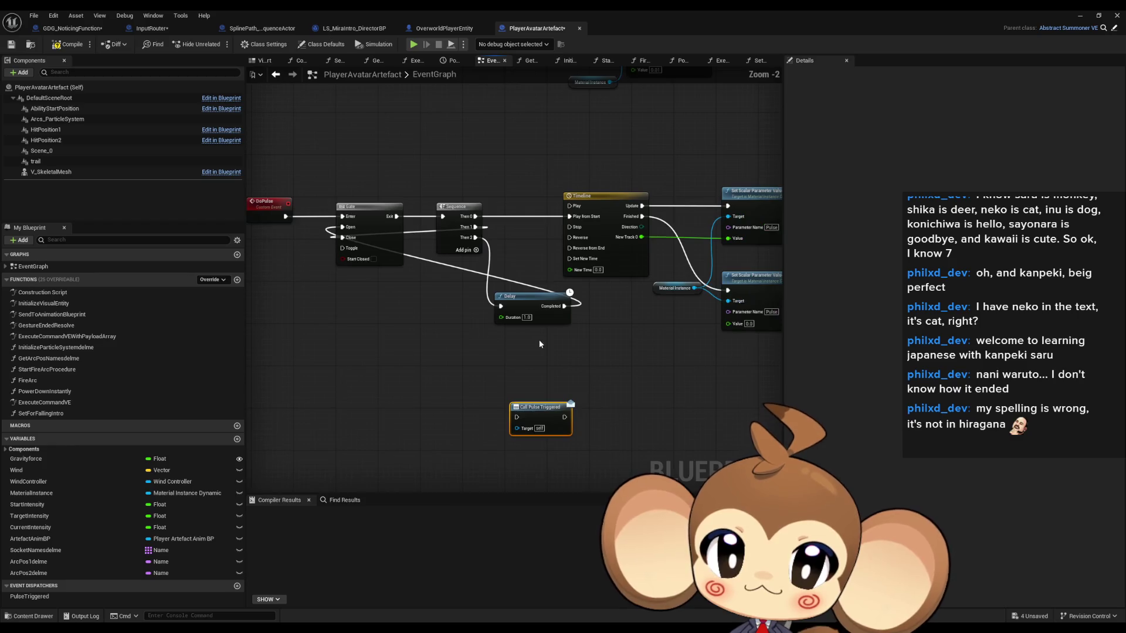
pyautogui.moveTo(620, 365); pyautogui.dragTo(566, 385)
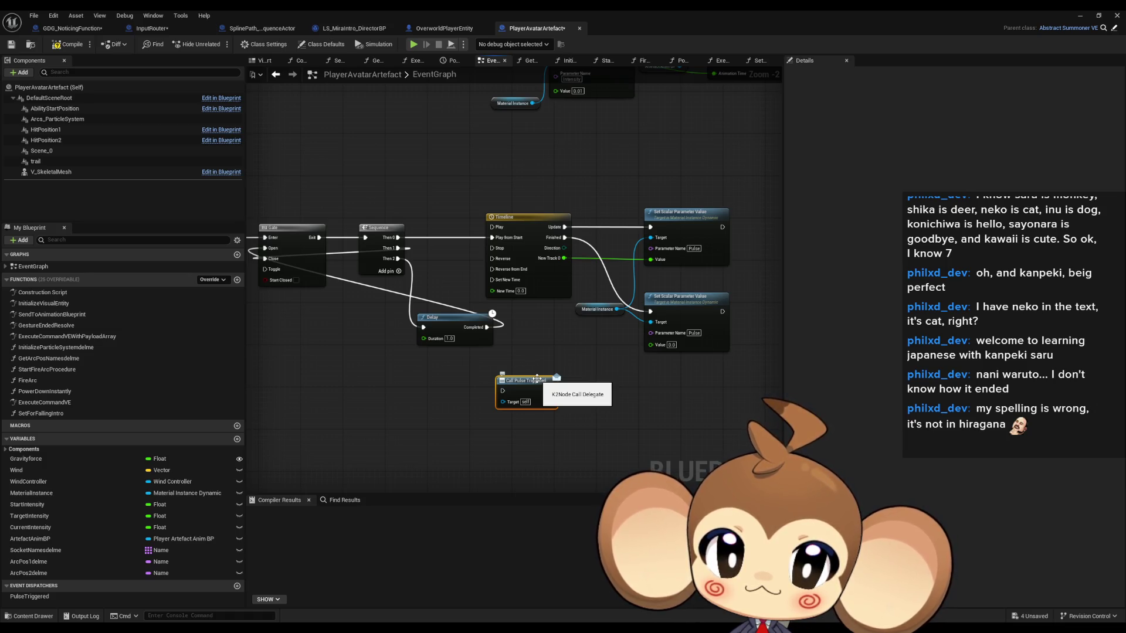
pyautogui.moveTo(536, 378)
pyautogui.mouseDown()
pyautogui.moveTo(573, 379)
pyautogui.moveTo(574, 391)
pyautogui.mouseUp()
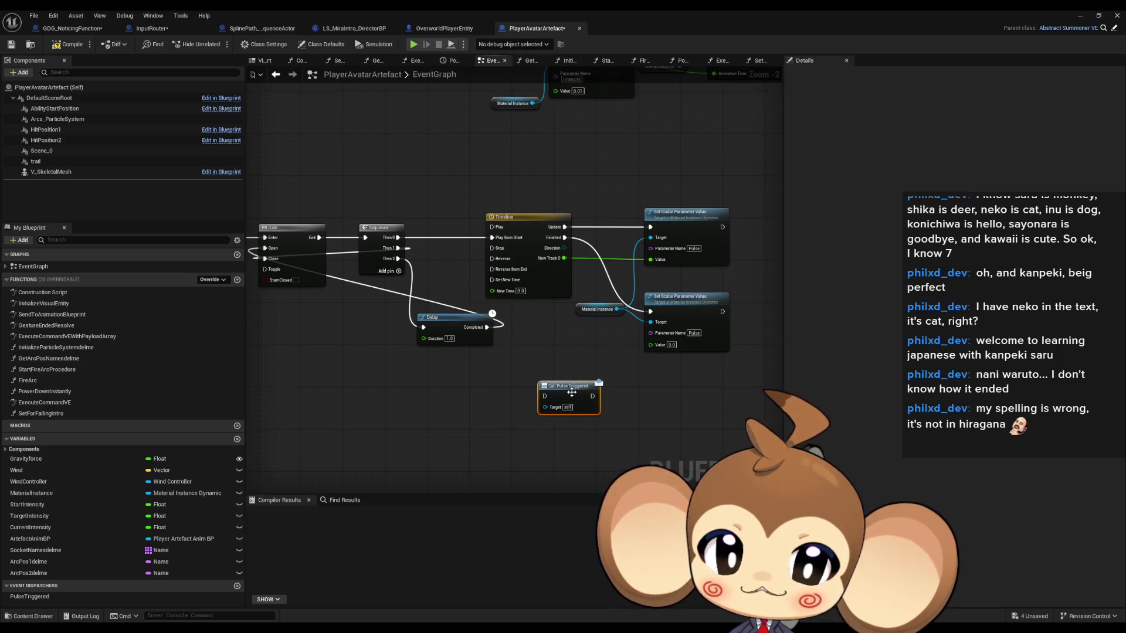
pyautogui.moveTo(735, 242); pyautogui.dragTo(591, 266)
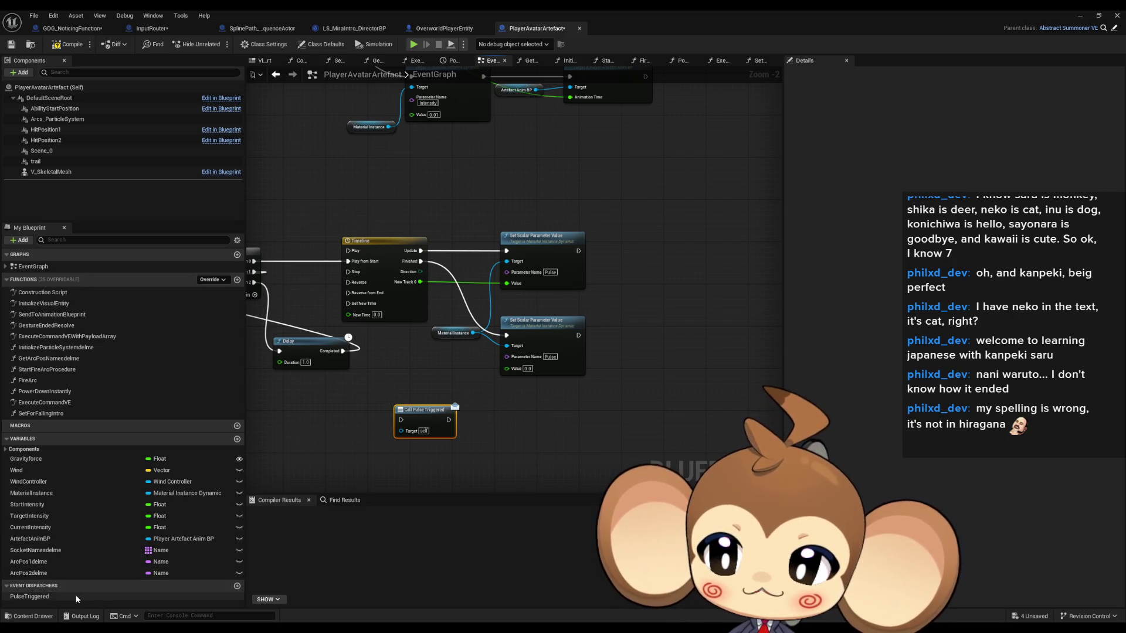
pyautogui.click(200, 596)
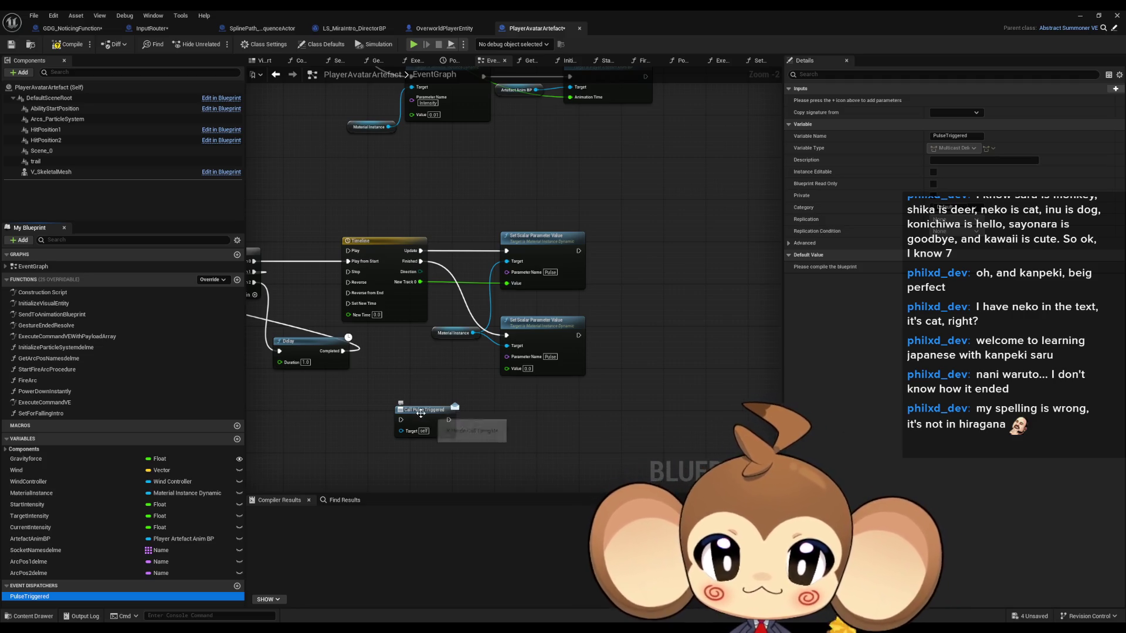
pyautogui.moveTo(420, 413)
pyautogui.mouseDown()
pyautogui.moveTo(407, 264)
pyautogui.moveTo(397, 272)
pyautogui.mouseUp()
pyautogui.click(602, 448)
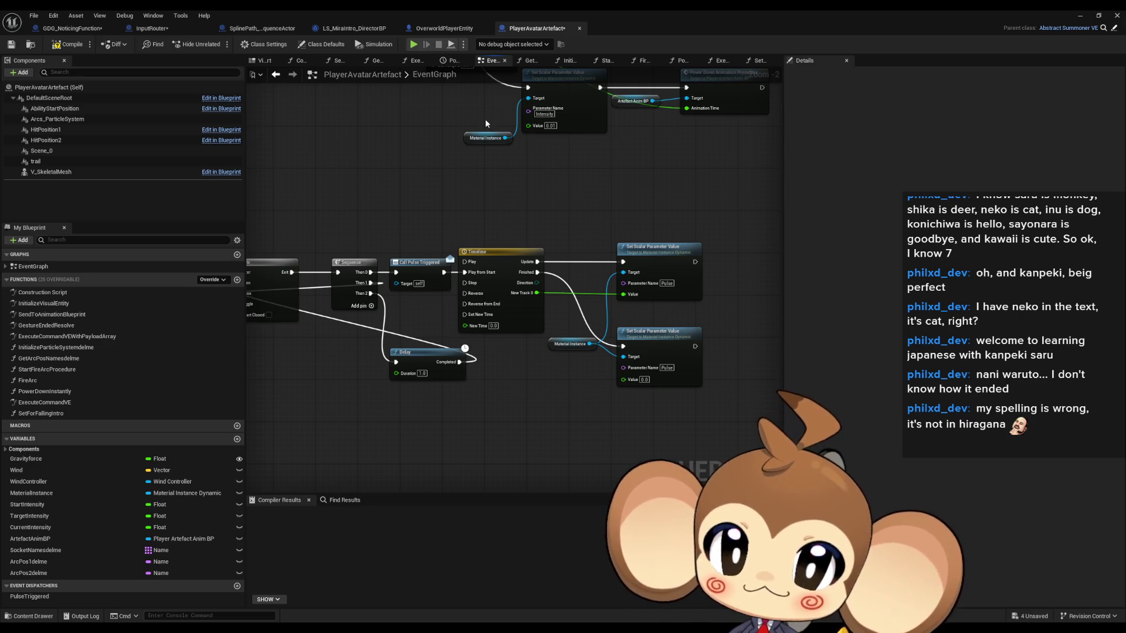
# - Compile and save the PlayerAvatarArtefact blueprint with Ctrl+S
pyautogui.moveTo(517, 177); pyautogui.dragTo(578, 240)
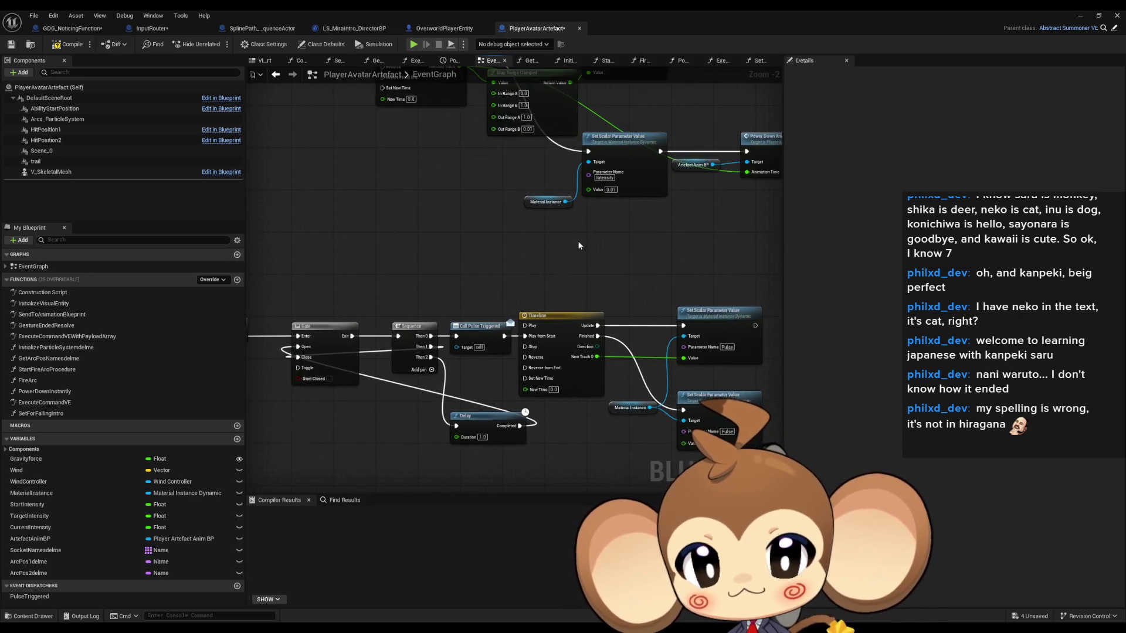
pyautogui.scroll(-1, 578, 241)
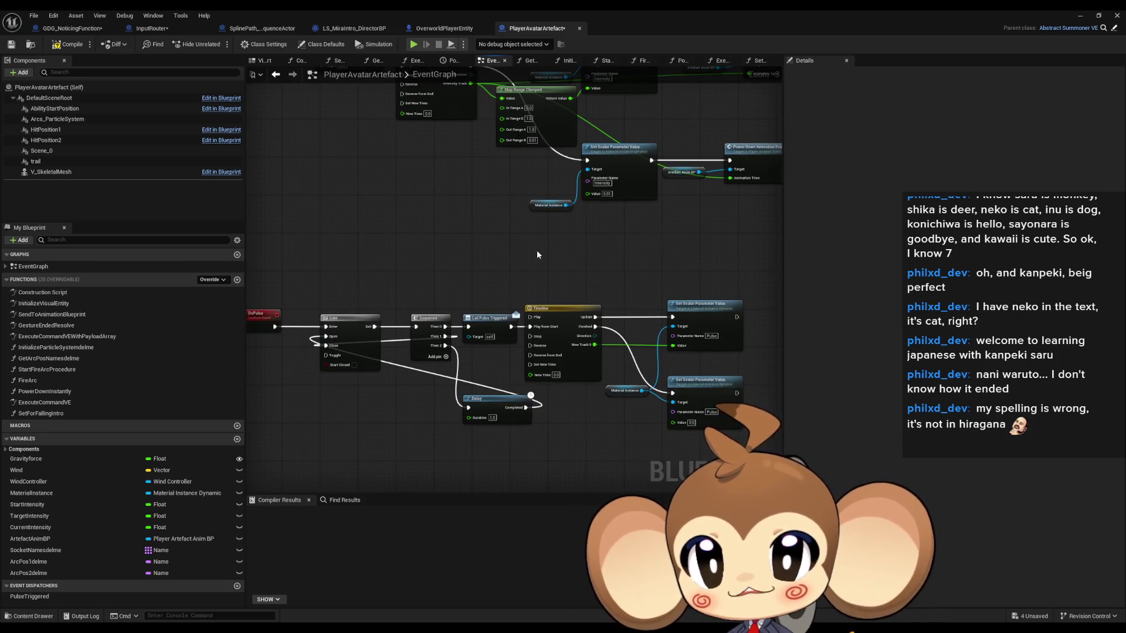
pyautogui.hotkey('ctrl', 's')
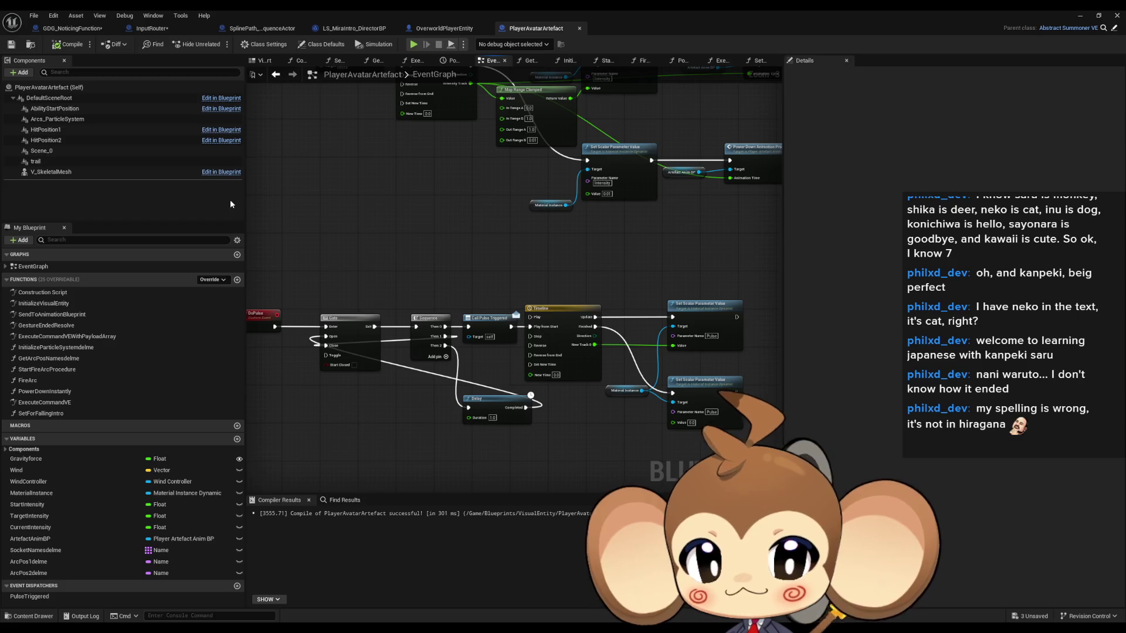
# - Set GDG_NoticingFunction's Find First Actor Of Class node to Player Avatar Artefact
pyautogui.click(164, 33)
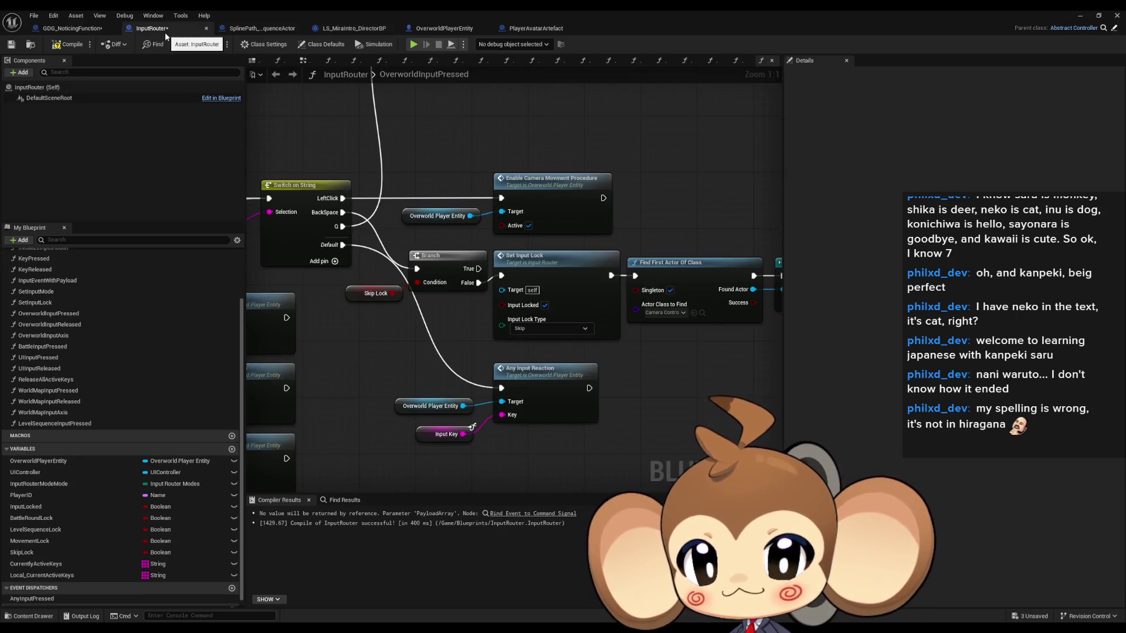
pyautogui.click(72, 31)
pyautogui.moveTo(550, 385); pyautogui.dragTo(578, 350)
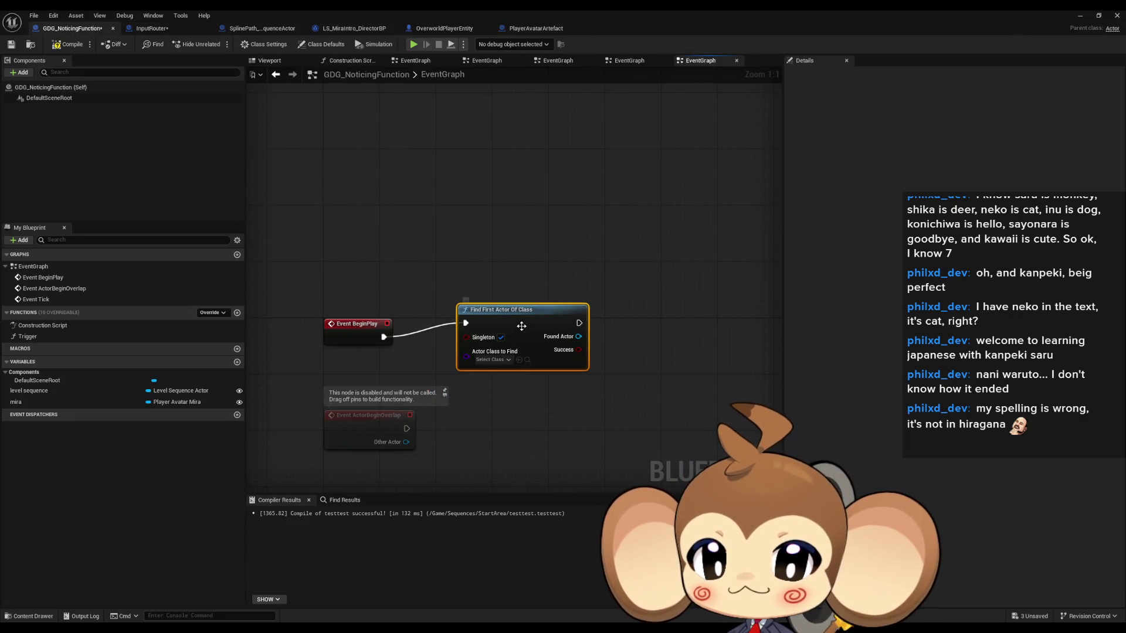
pyautogui.click(502, 360)
pyautogui.write('play a')
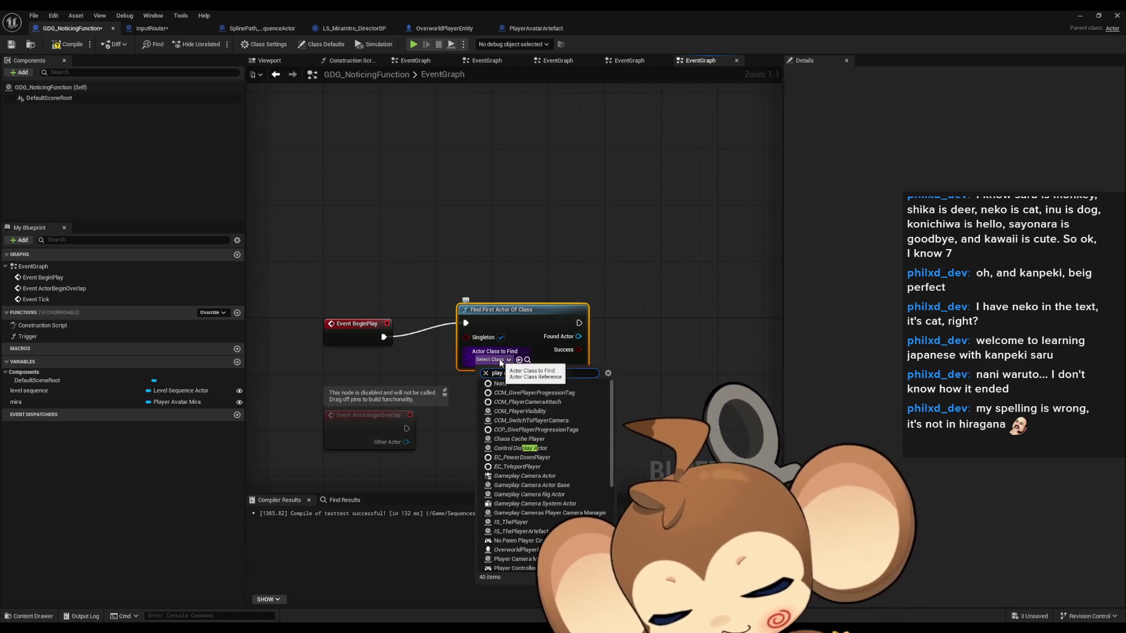
pyautogui.write('v arte')
pyautogui.click(521, 393)
# - Add a Cast To PlayerAvatarArtefact on the Found Actor output and align it with BeginPlay
pyautogui.moveTo(583, 335); pyautogui.dragTo(629, 346)
pyautogui.write('cast play av art')
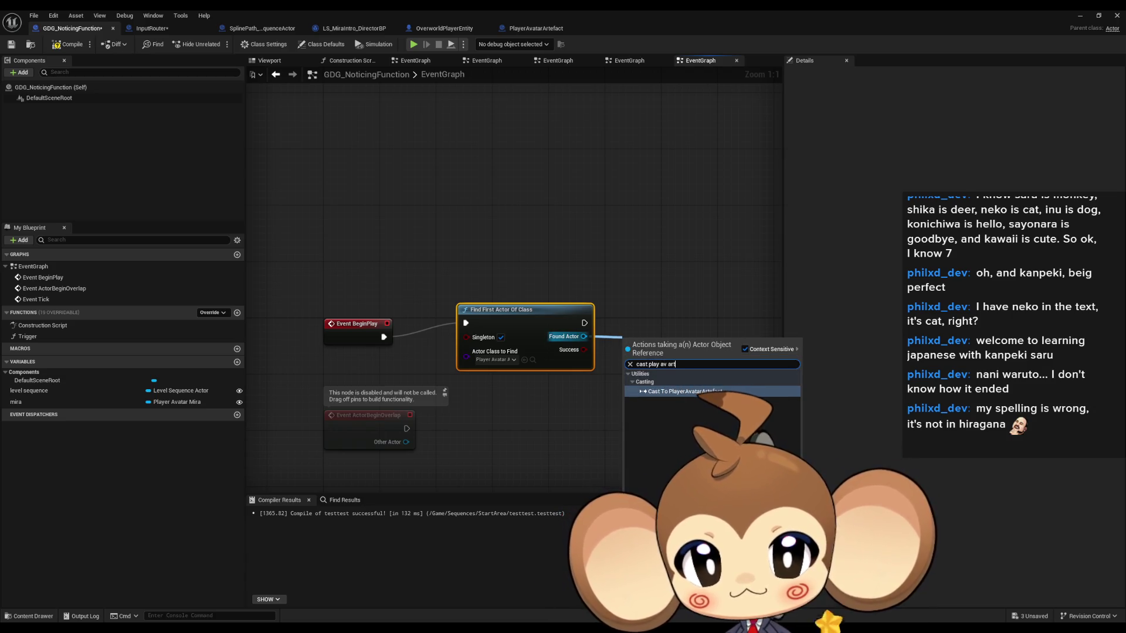
pyautogui.click(667, 391)
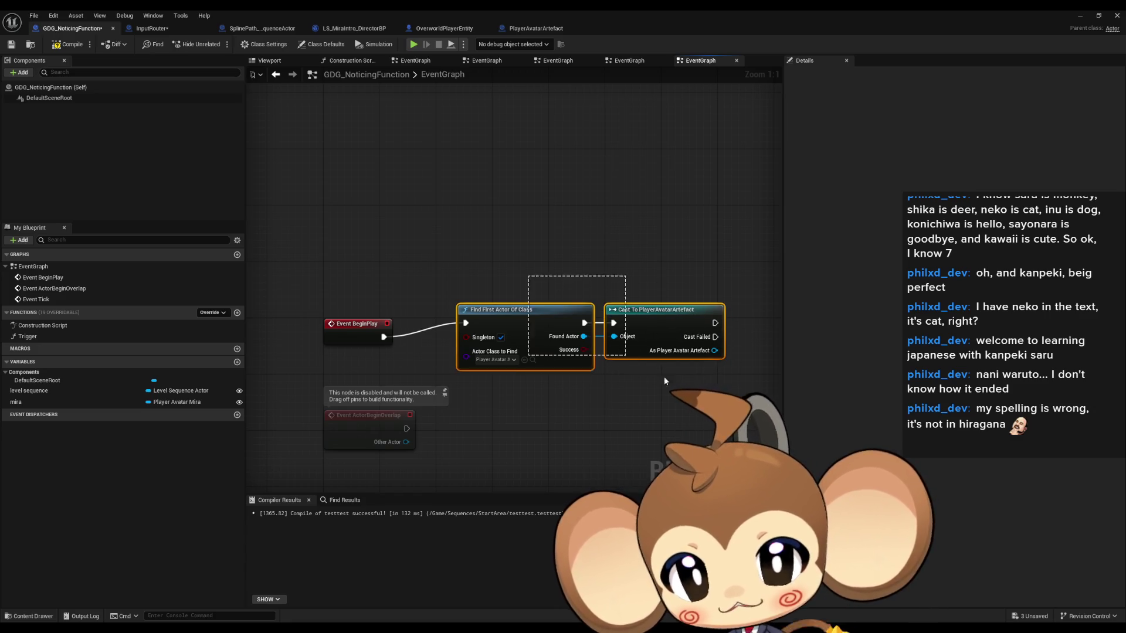
pyautogui.moveTo(512, 325); pyautogui.dragTo(541, 339)
pyautogui.click(468, 304)
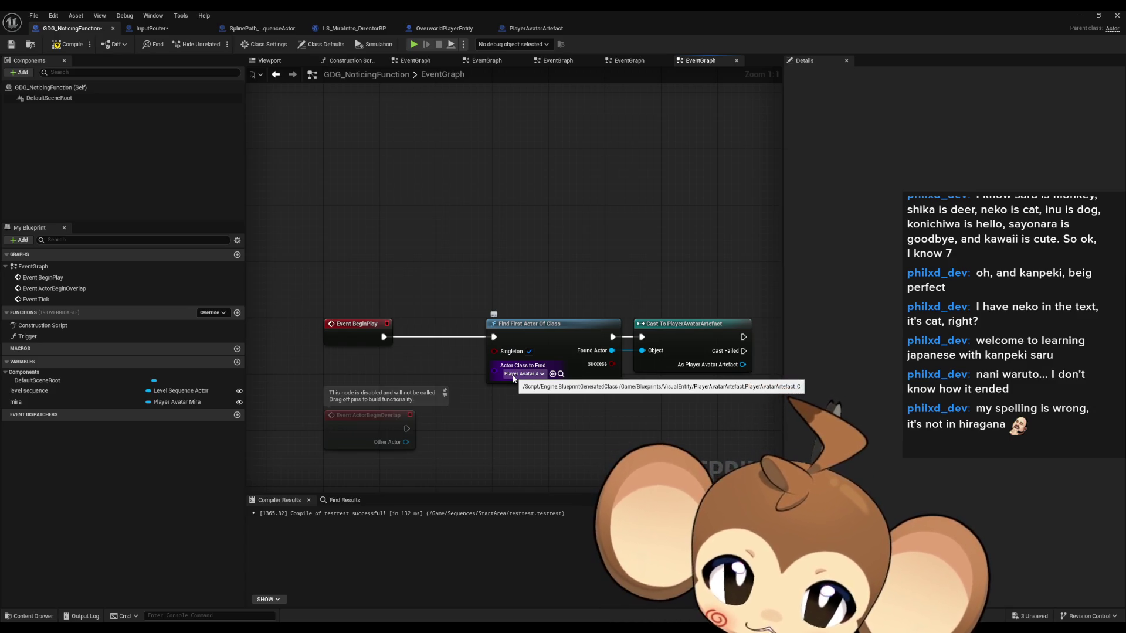
# - Try a bind action off the cast's artefact output, then cancel it
pyautogui.moveTo(513, 378); pyautogui.dragTo(321, 355)
pyautogui.moveTo(551, 341); pyautogui.dragTo(631, 335)
pyautogui.write('bind')
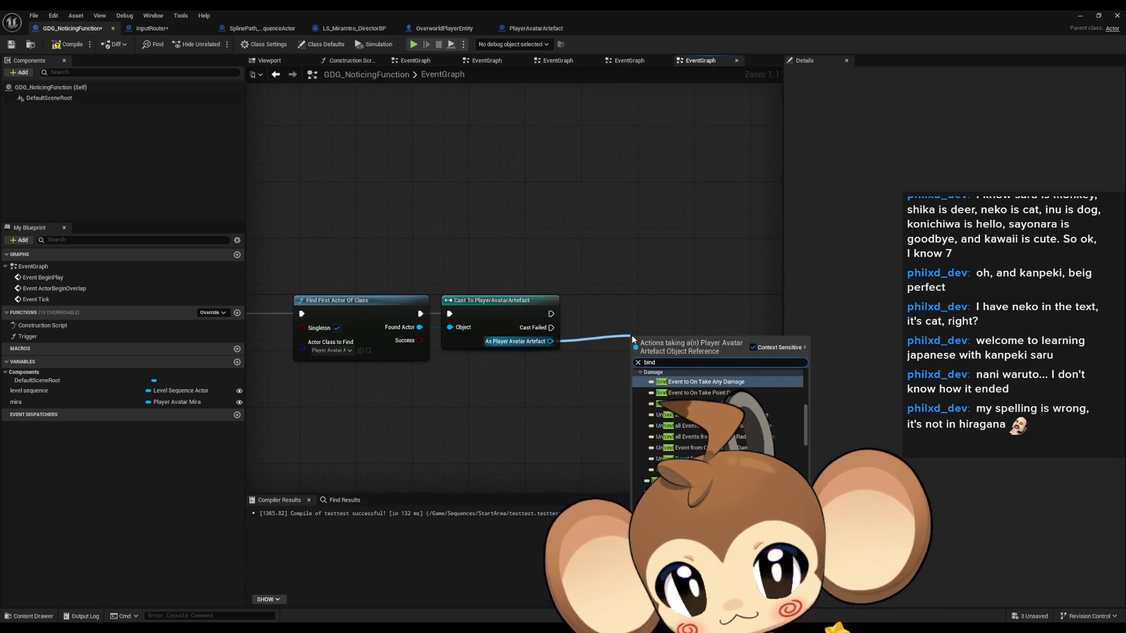
pyautogui.press('Escape')
pyautogui.moveTo(483, 209); pyautogui.dragTo(569, 205)
pyautogui.click(226, 312)
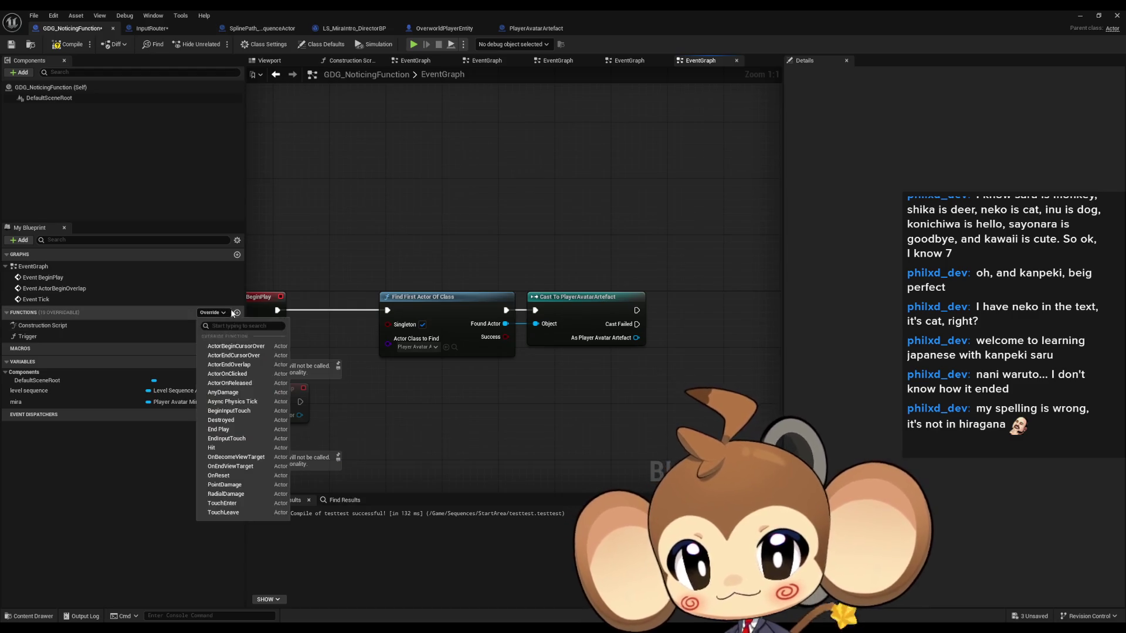
# - Add a new blueprint function and name it InitializeGDGMiratNotice
pyautogui.click(236, 313)
pyautogui.write('Initialize')
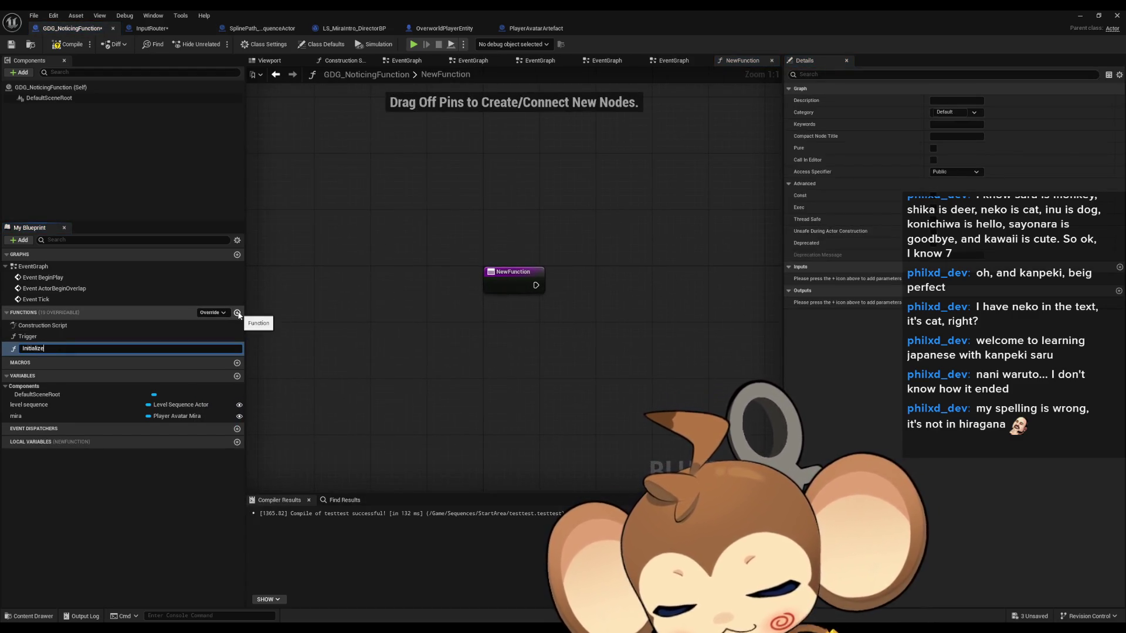
pyautogui.press('Return')
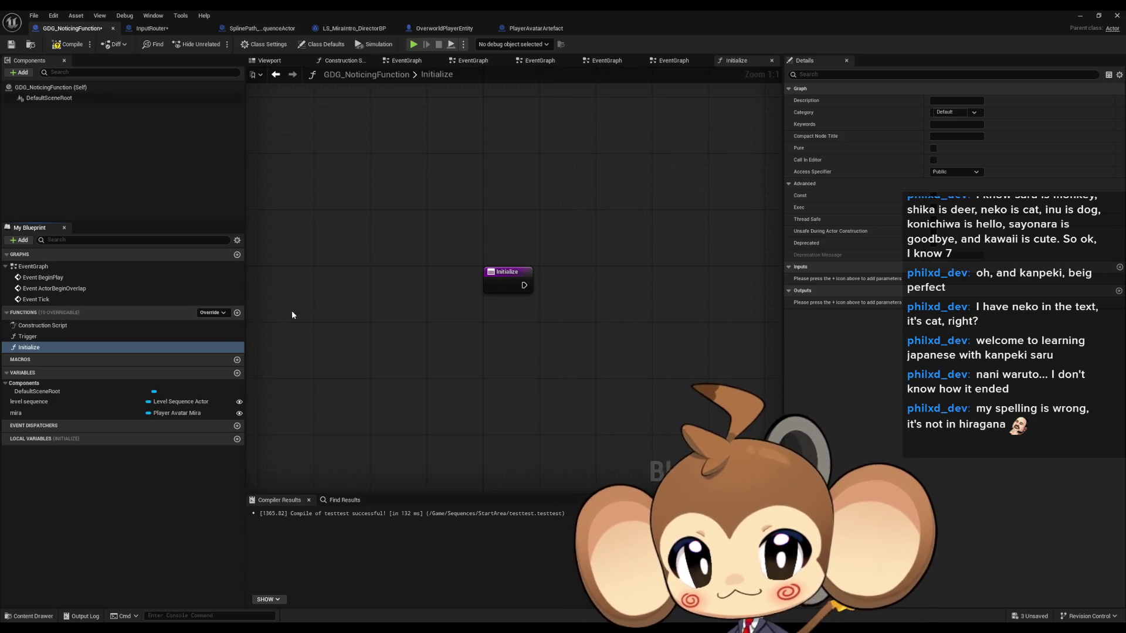
pyautogui.click(56, 349)
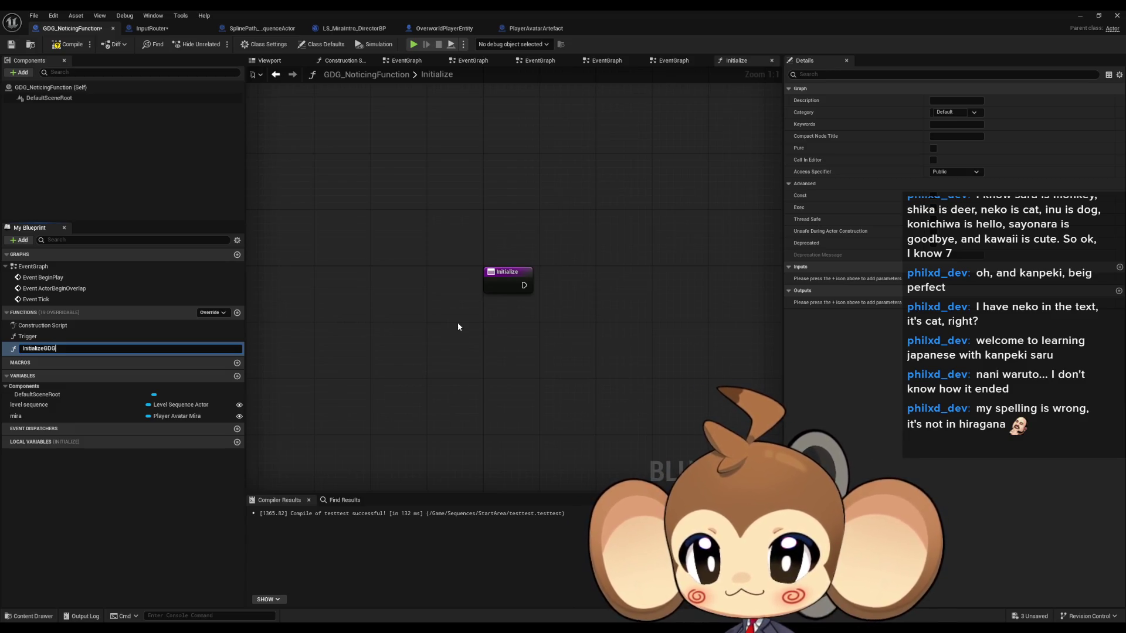
pyautogui.press('Return')
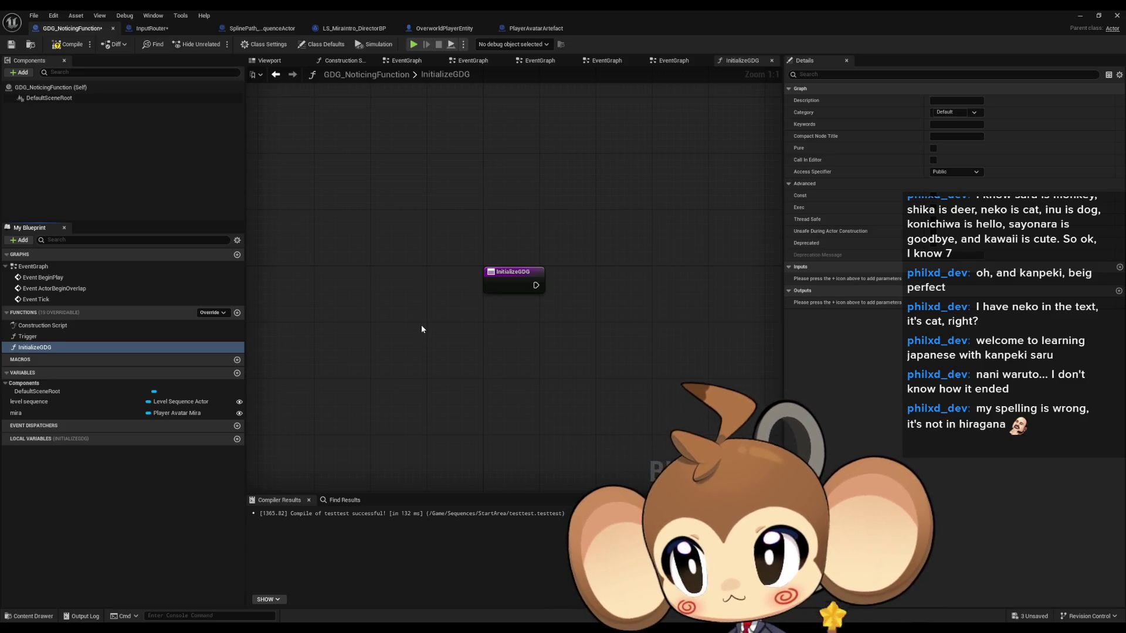
pyautogui.click(18, 349)
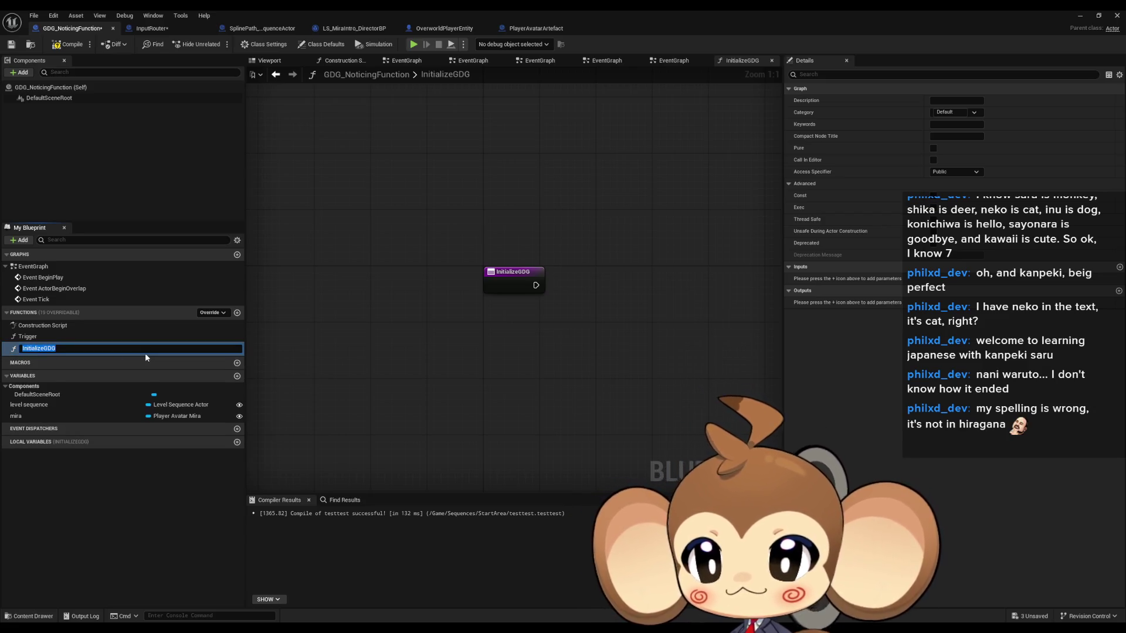
pyautogui.write('MiratNotice')
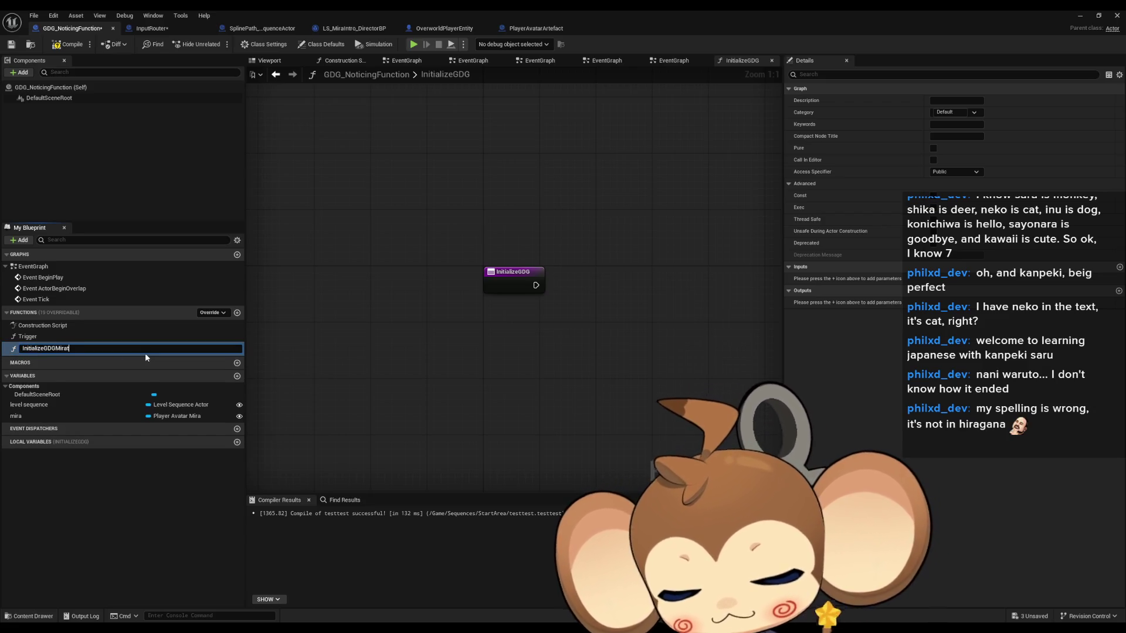
pyautogui.press('Return')
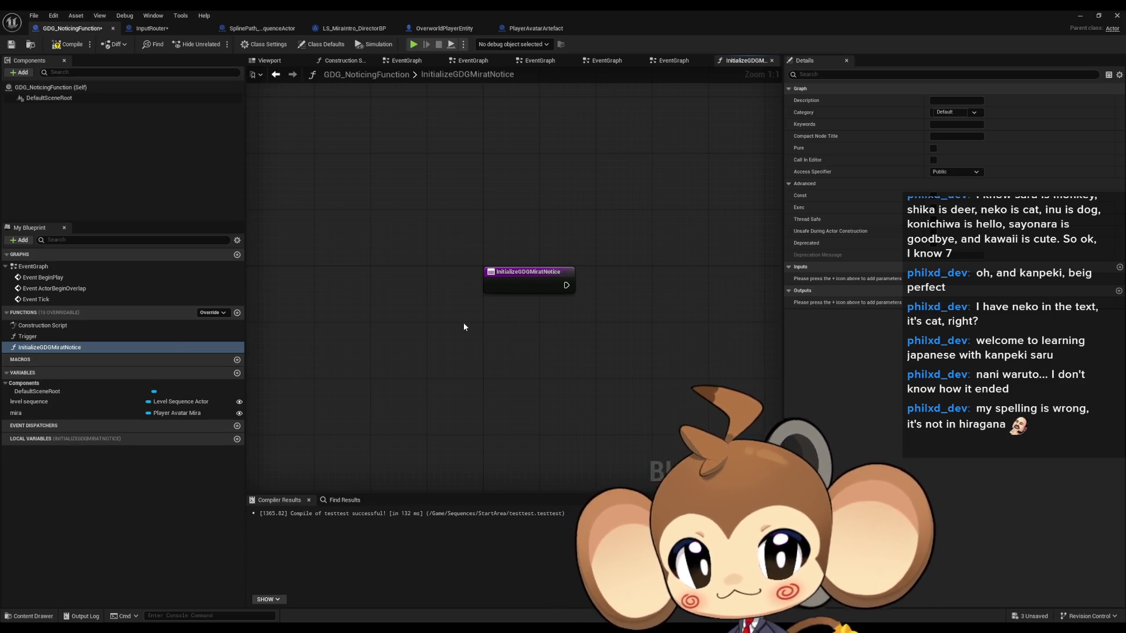
# - Move the find-and-cast nodes into the function and bind an event to Pulse Triggered from the artefact
pyautogui.doubleClick(48, 266)
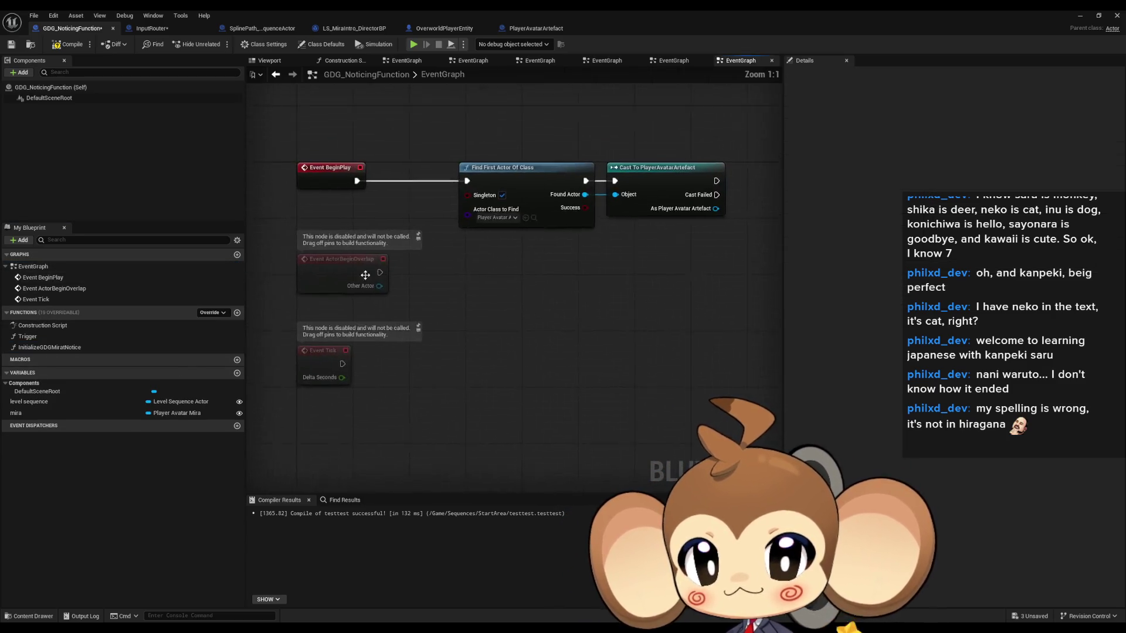
pyautogui.doubleClick(41, 347)
pyautogui.moveTo(676, 282); pyautogui.dragTo(272, 290)
pyautogui.click(576, 382)
pyautogui.moveTo(573, 317); pyautogui.dragTo(637, 312)
pyautogui.write('bind')
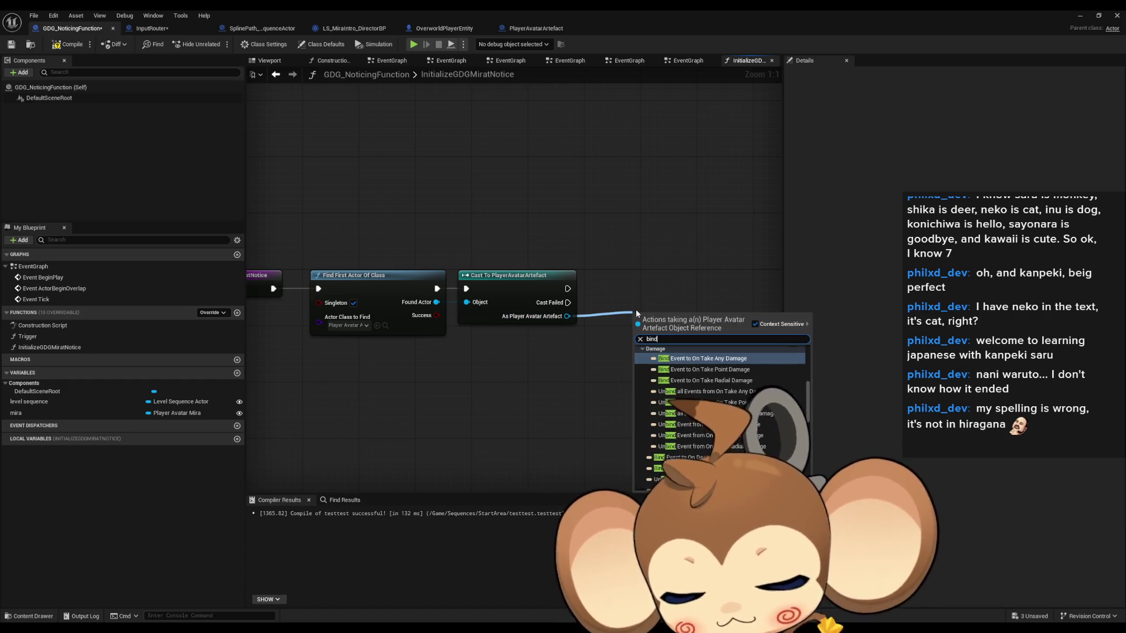
pyautogui.write(' pulse')
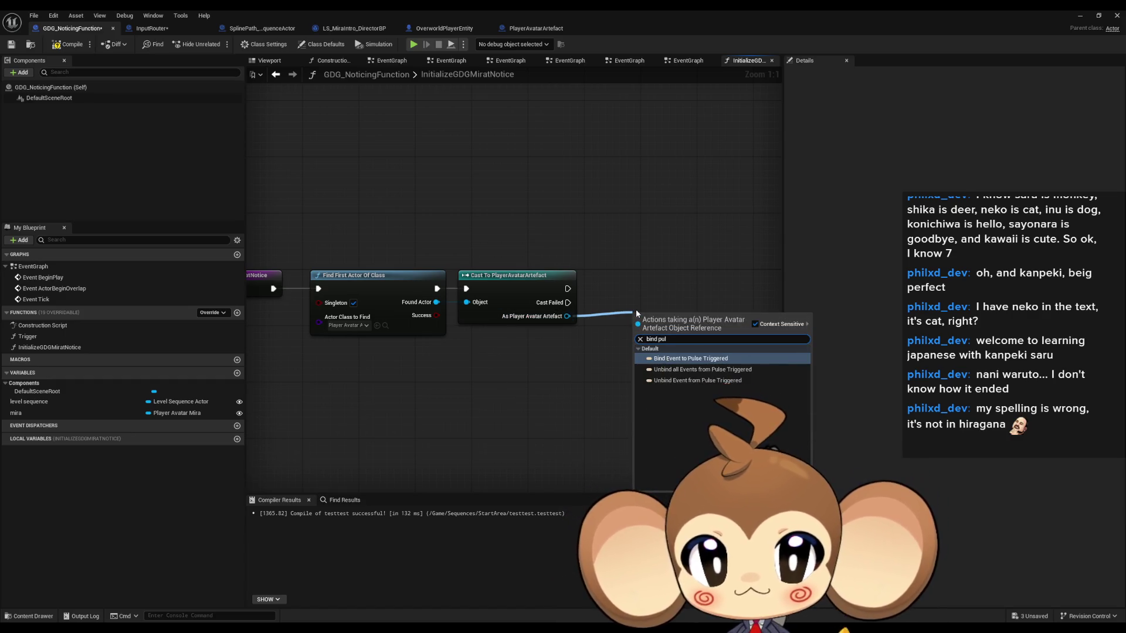
pyautogui.press('Return')
pyautogui.moveTo(683, 321); pyautogui.dragTo(655, 279)
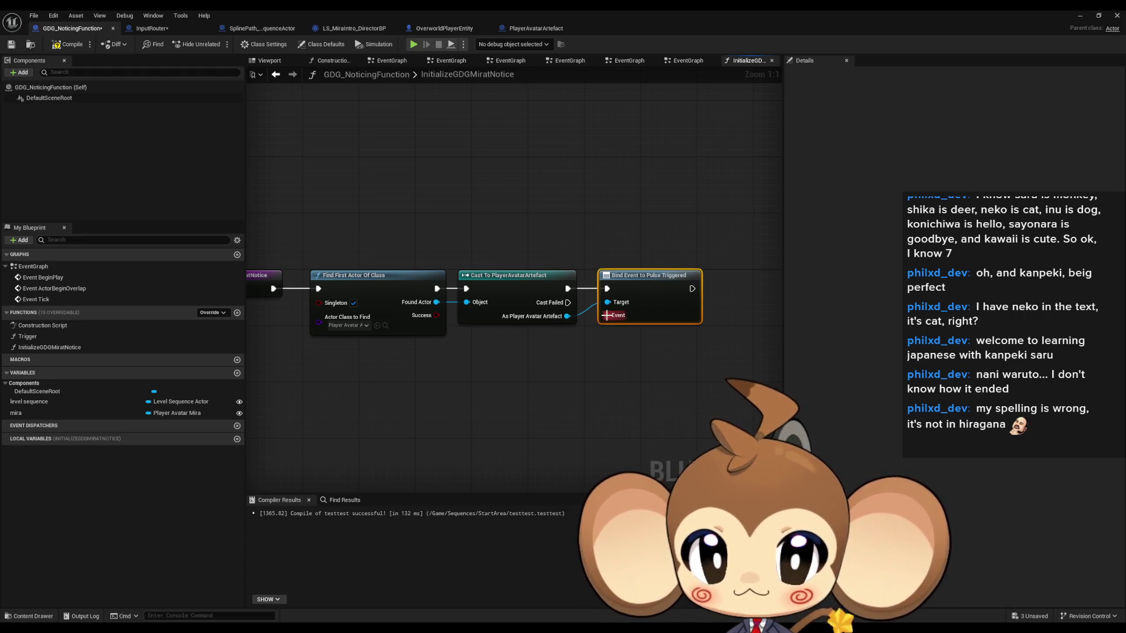
# - Feed the Pulse Triggered binding a Create Event node set to call Trigger()
pyautogui.moveTo(607, 315); pyautogui.dragTo(532, 373)
pyautogui.write('crea')
pyautogui.click(566, 420)
pyautogui.click(556, 414)
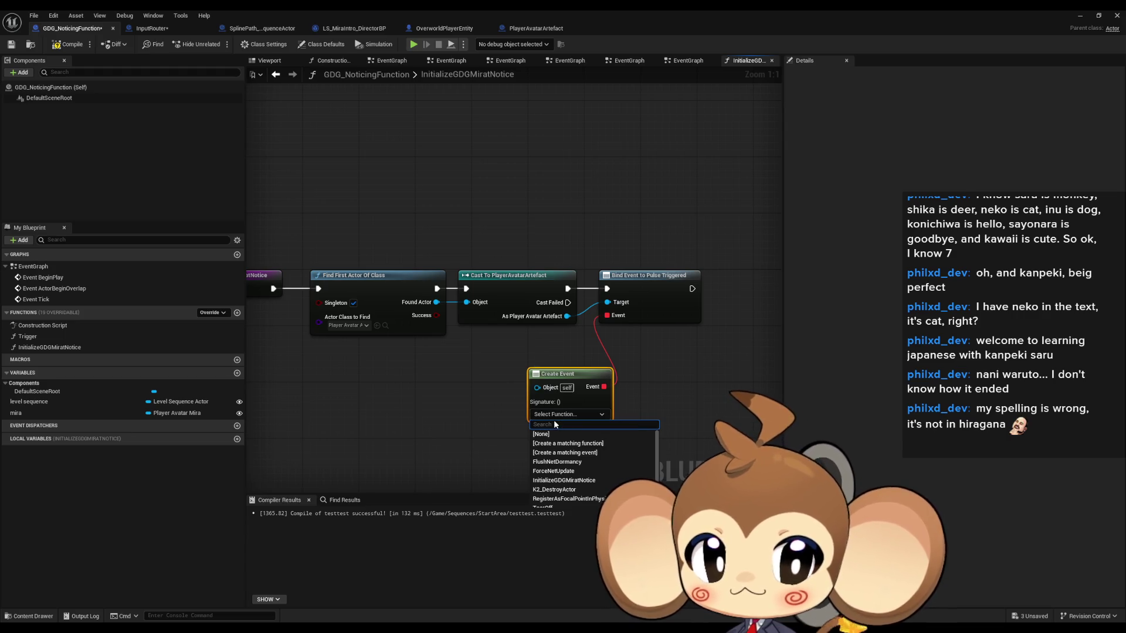
pyautogui.scroll(-2, 557, 469)
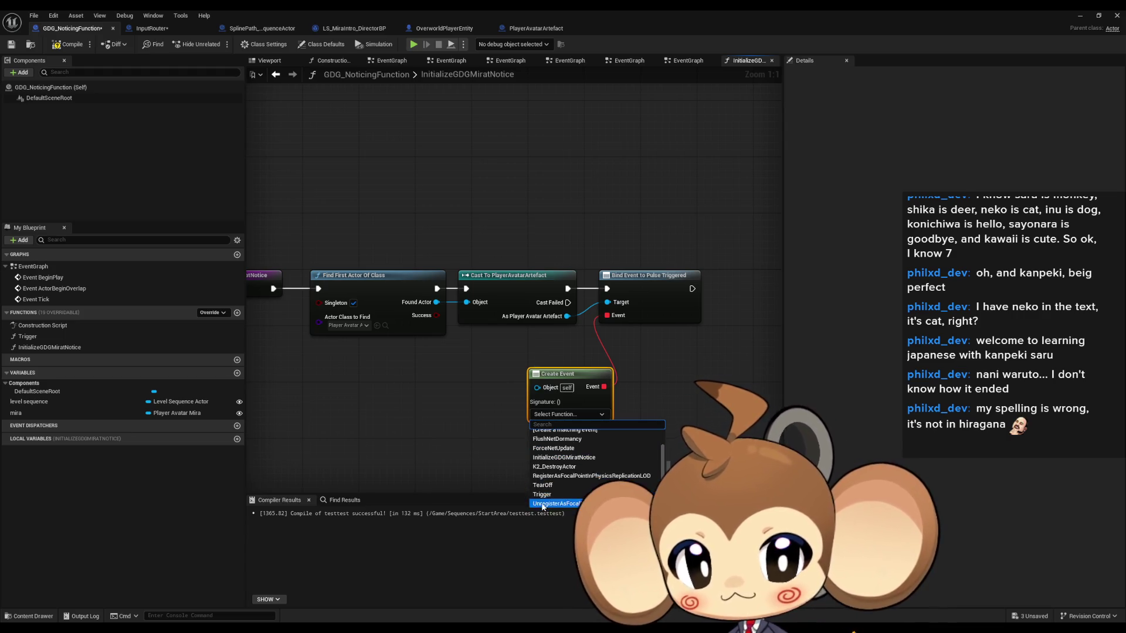
pyautogui.click(557, 497)
pyautogui.moveTo(563, 374); pyautogui.dragTo(526, 353)
pyautogui.click(661, 415)
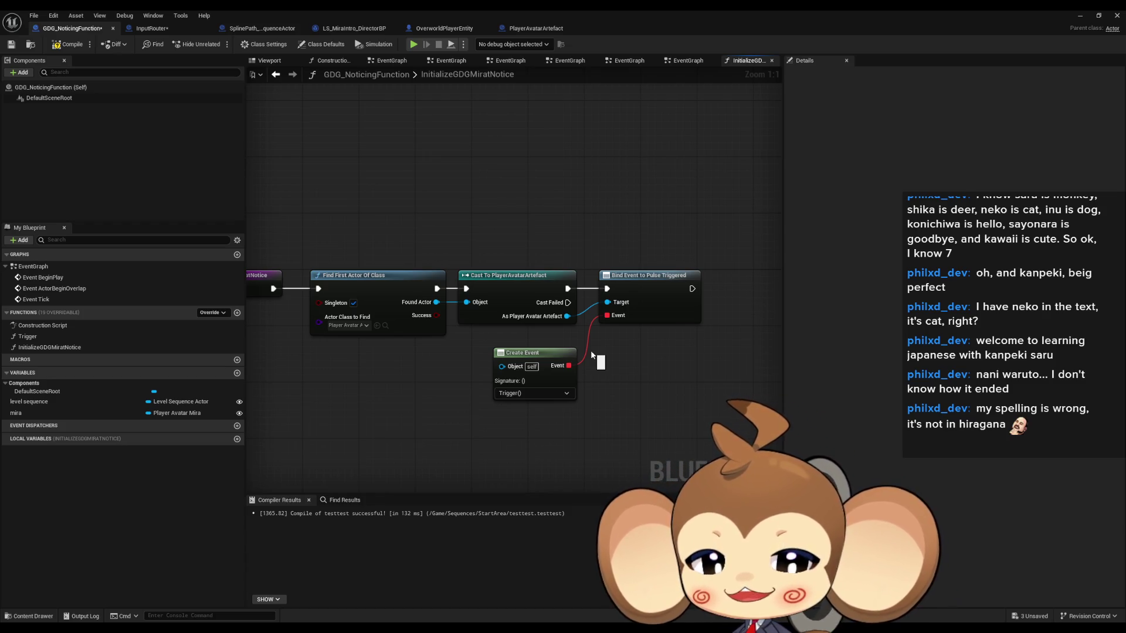
pyautogui.doubleClick(33, 266)
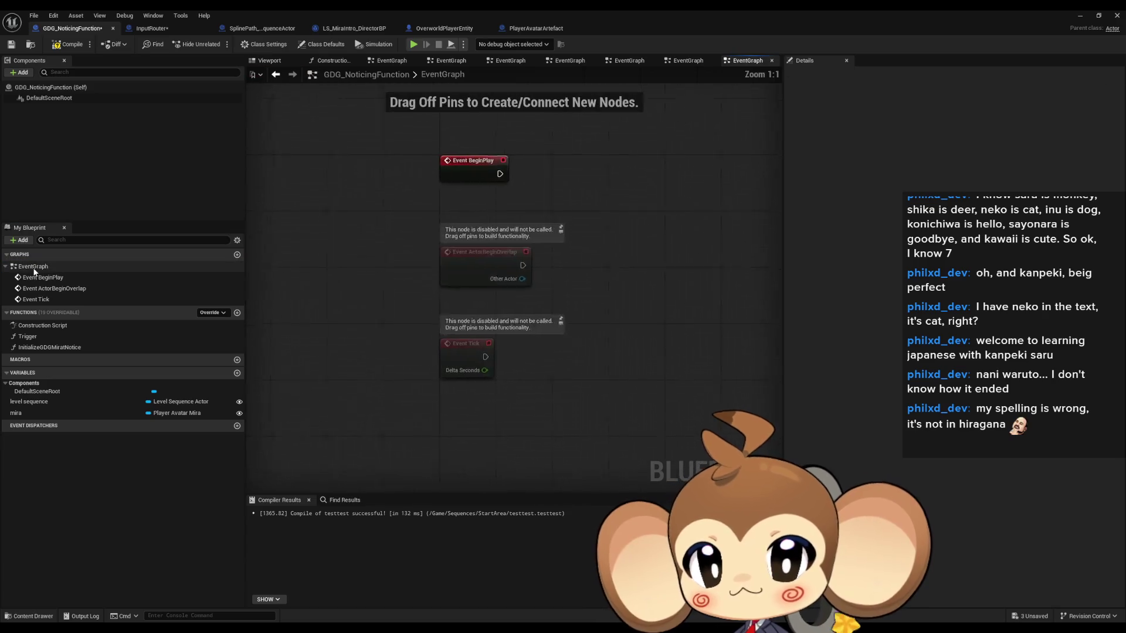
# - In the Trigger graph, review the binding and Play nodes, then add a Branch off Success
pyautogui.doubleClick(27, 336)
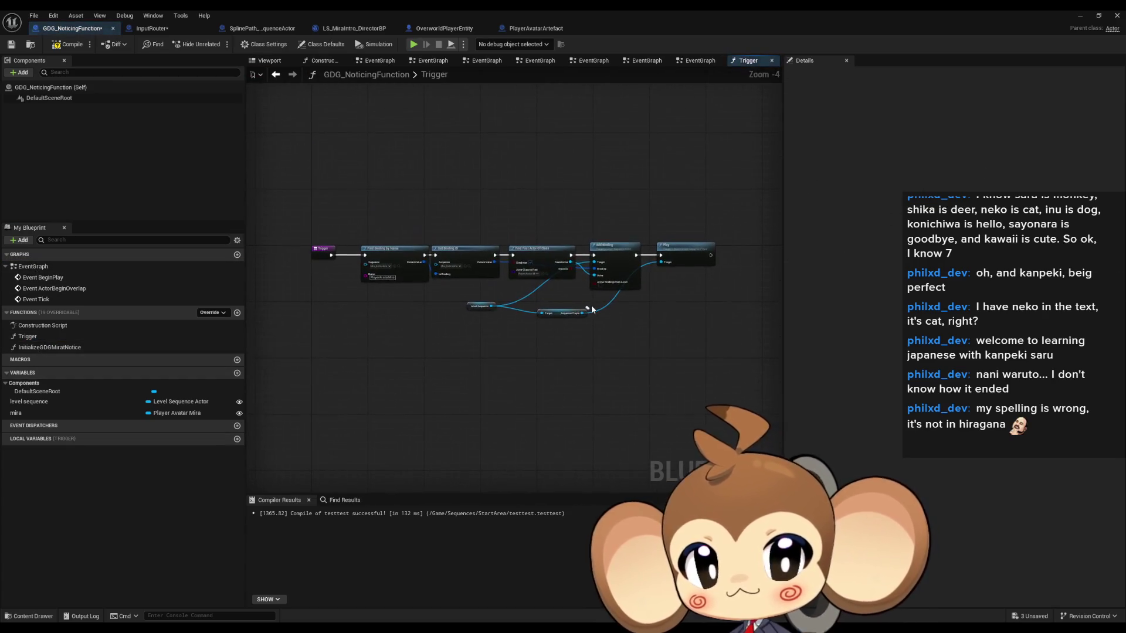
pyautogui.scroll(3, 526, 357)
pyautogui.moveTo(527, 358)
pyautogui.mouseDown()
pyautogui.moveTo(481, 381)
pyautogui.moveTo(530, 297)
pyautogui.mouseUp()
pyautogui.moveTo(528, 300); pyautogui.dragTo(713, 338)
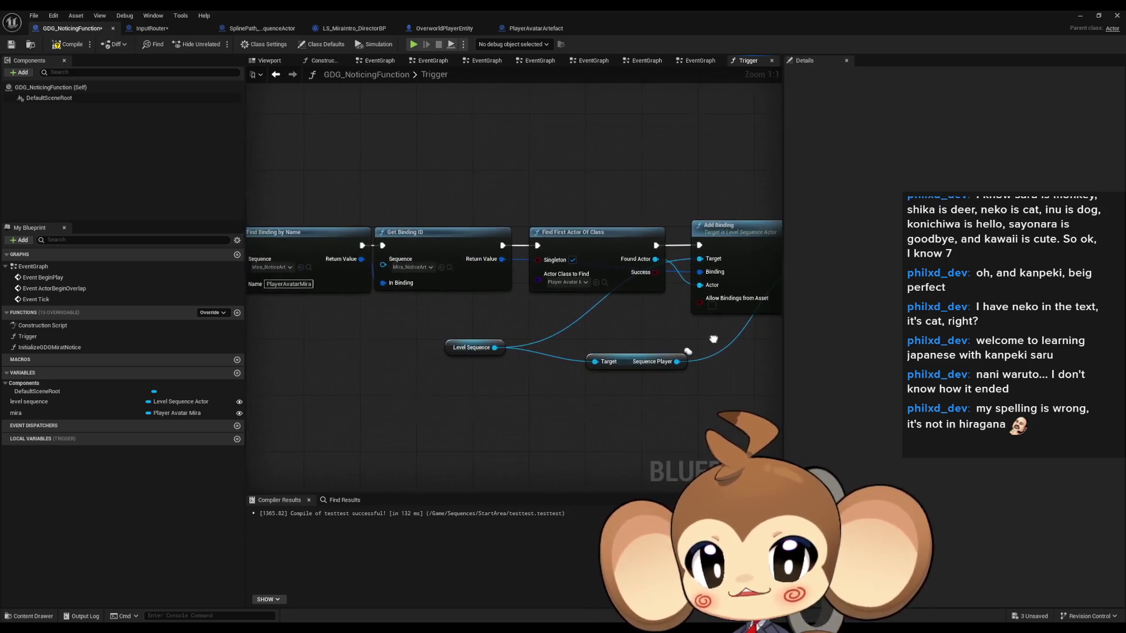
pyautogui.click(622, 286)
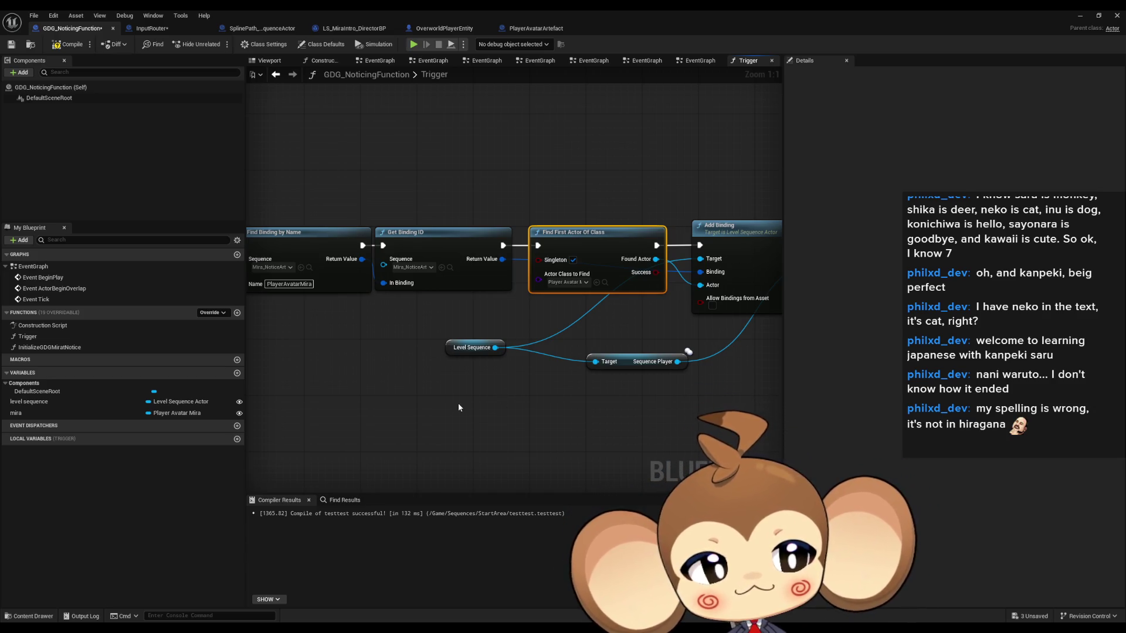
pyautogui.moveTo(584, 343)
pyautogui.mouseDown()
pyautogui.moveTo(624, 370)
pyautogui.moveTo(656, 371)
pyautogui.mouseUp()
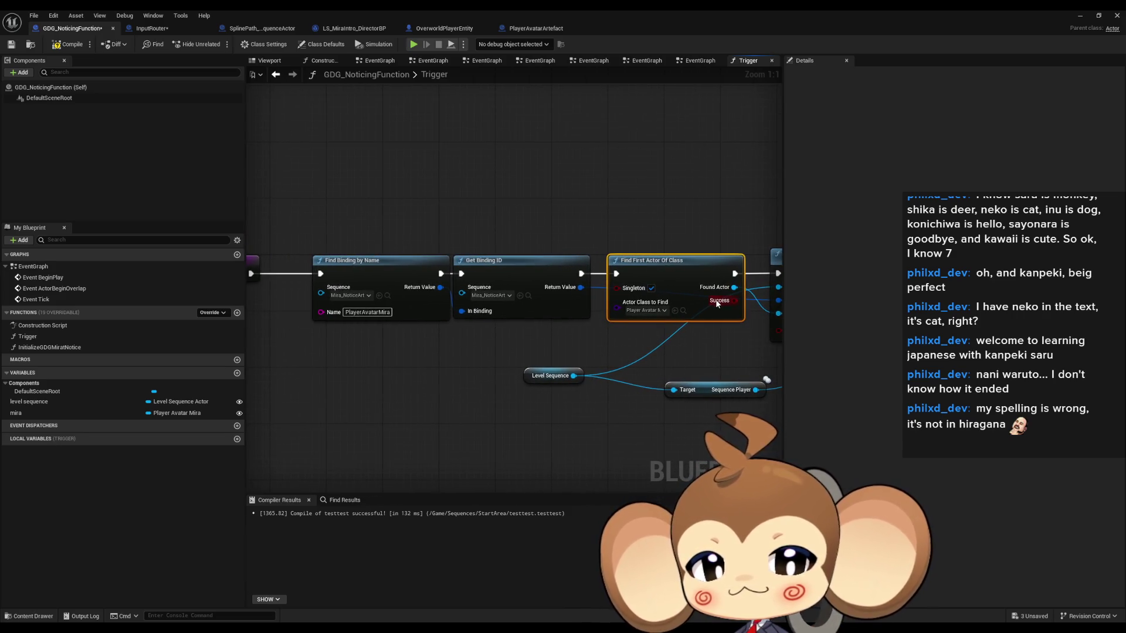
pyautogui.moveTo(718, 303)
pyautogui.mouseDown()
pyautogui.moveTo(534, 301)
pyautogui.moveTo(557, 202)
pyautogui.moveTo(539, 190)
pyautogui.mouseUp()
pyautogui.write('branch')
pyautogui.press('Return')
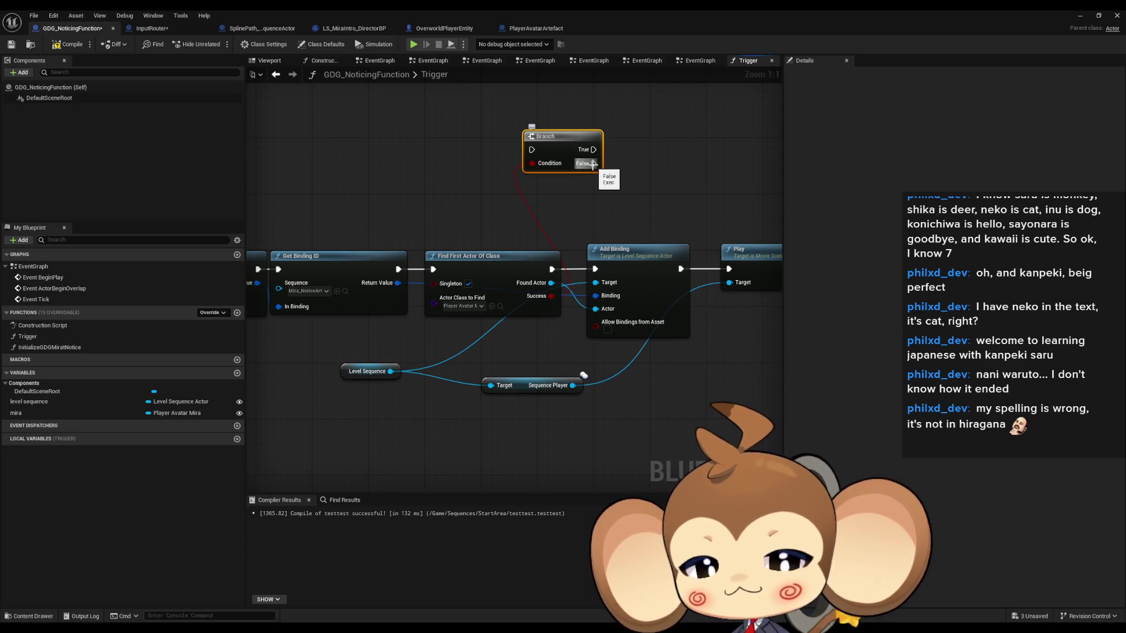
# - Route execution into the Branch and give its True and False outputs a Print String each
pyautogui.moveTo(604, 176); pyautogui.dragTo(610, 207)
pyautogui.moveTo(558, 300)
pyautogui.mouseDown()
pyautogui.moveTo(538, 181)
pyautogui.moveTo(622, 167)
pyautogui.moveTo(677, 102)
pyautogui.mouseUp()
pyautogui.write('print')
pyautogui.press('Return')
pyautogui.hotkey('ctrl', 'c')
pyautogui.hotkey('ctrl', 'v')
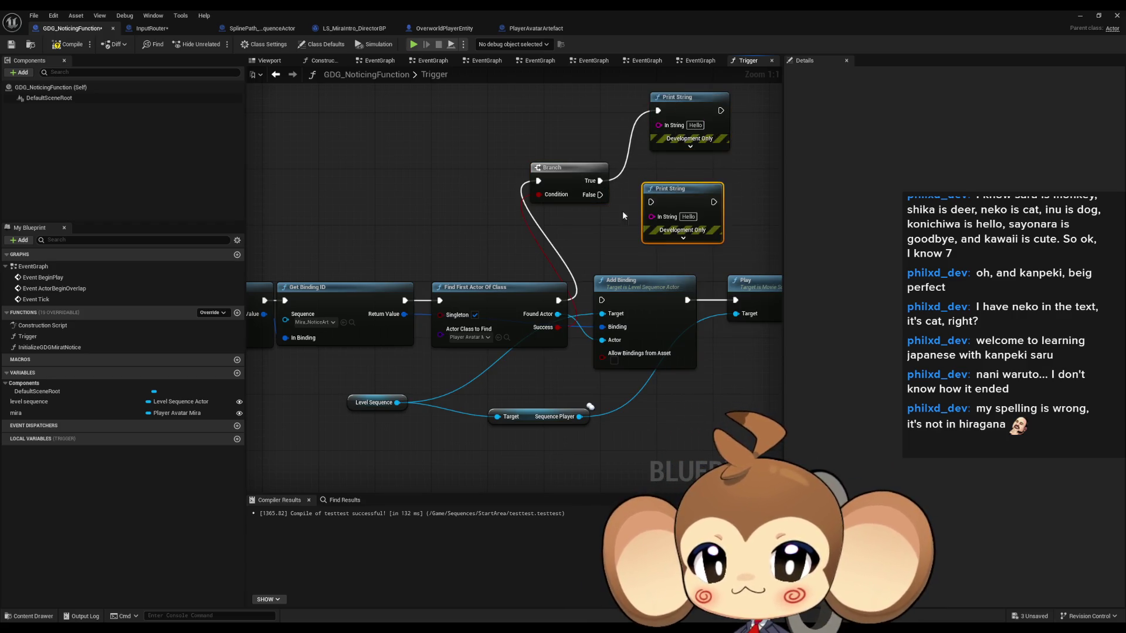
pyautogui.moveTo(600, 195); pyautogui.dragTo(651, 202)
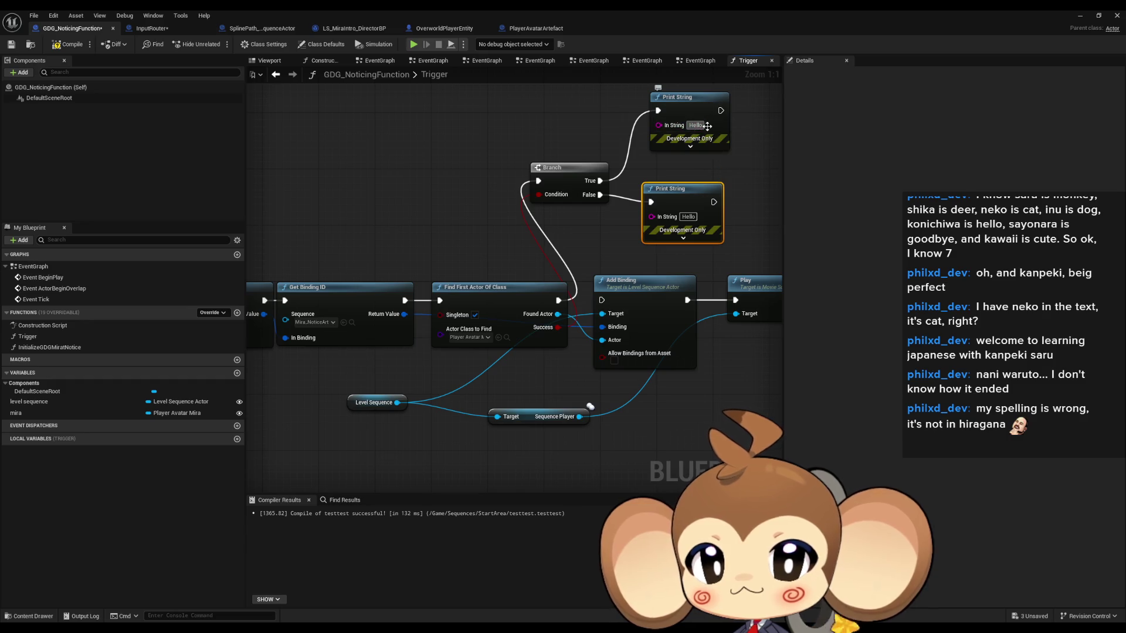
# - Set the messages to 'Error: yes' on True and 'Error: no' on False
pyautogui.click(706, 126)
pyautogui.write('Error')
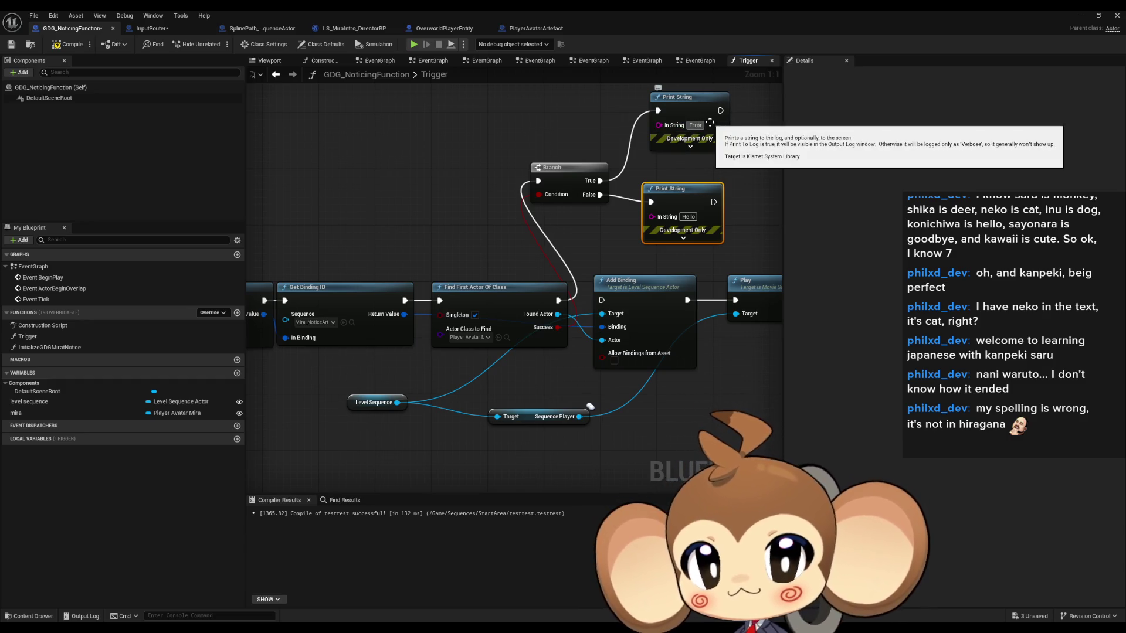
pyautogui.write(': yo')
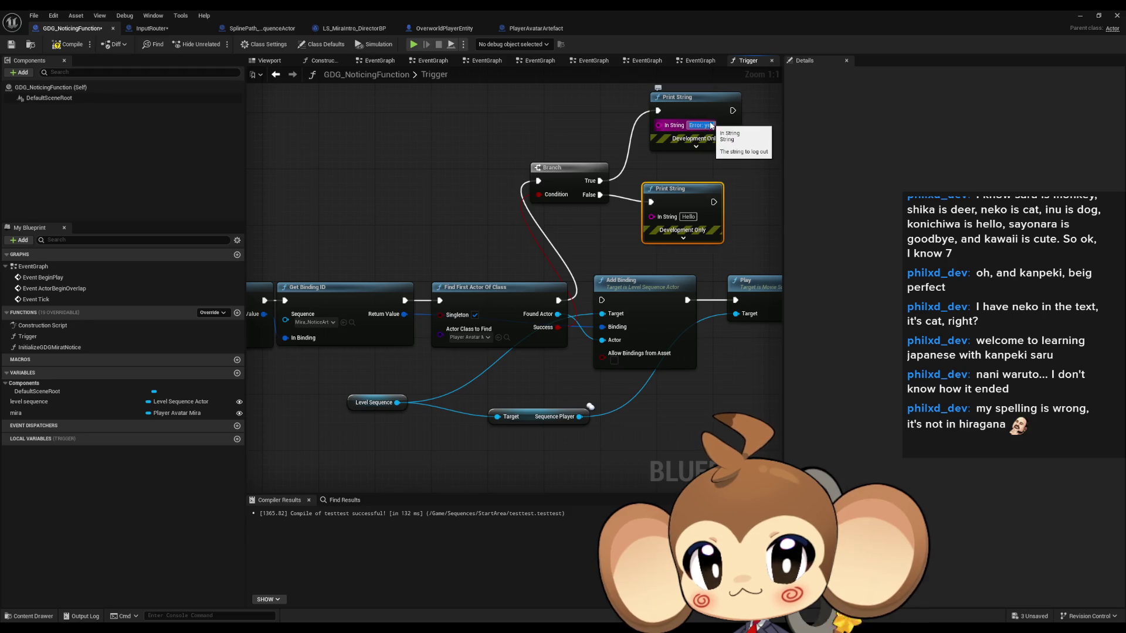
pyautogui.press('Return')
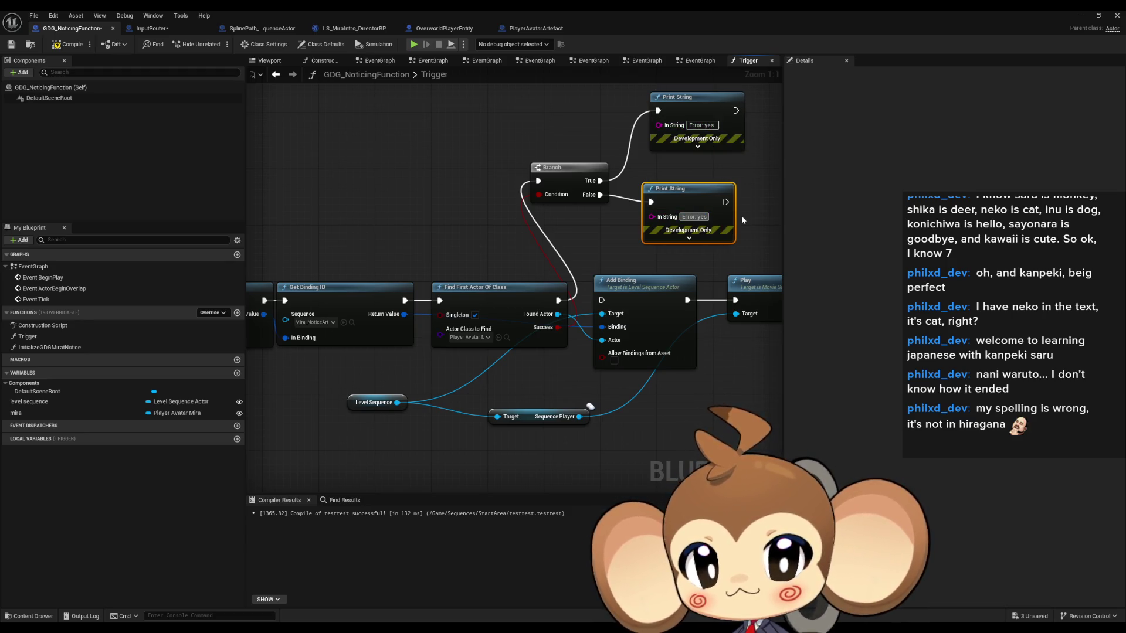
pyautogui.press('BackSpace')
pyautogui.press('BackSpace')
pyautogui.press('BackSpace')
pyautogui.write('no')
pyautogui.press('Return')
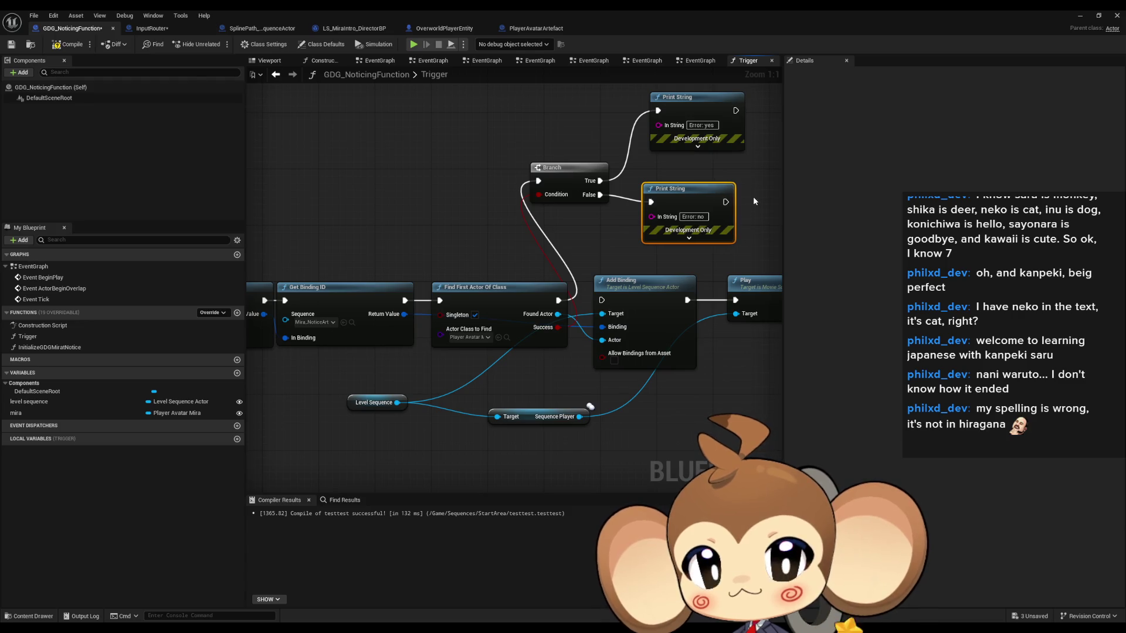
# - Compile GDG_NoticingFunction and return to the level editor's Content root folder
pyautogui.click(69, 44)
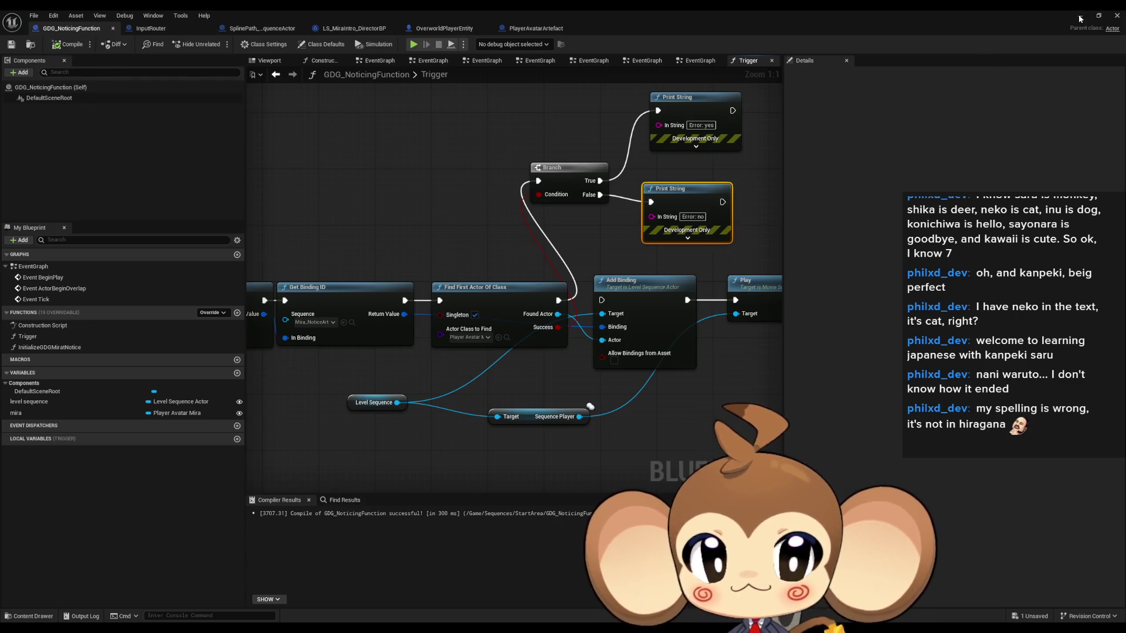
pyautogui.click(1079, 18)
pyautogui.click(643, 443)
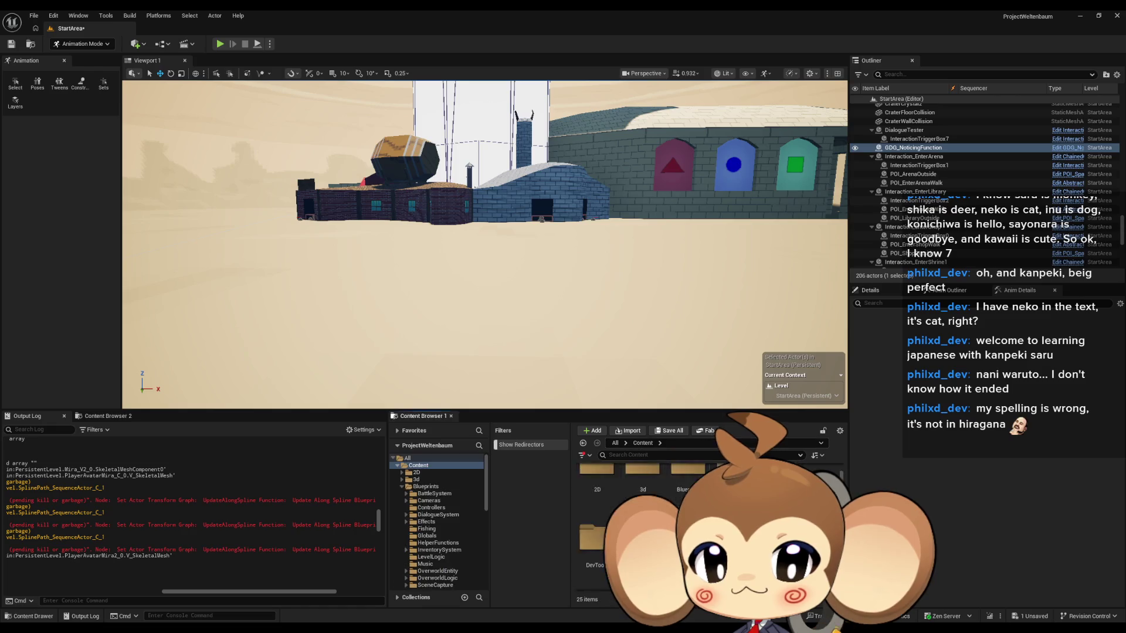
# - Save the modified StartArea level and start a play test
pyautogui.hotkey('ctrl', 'shift', 's')
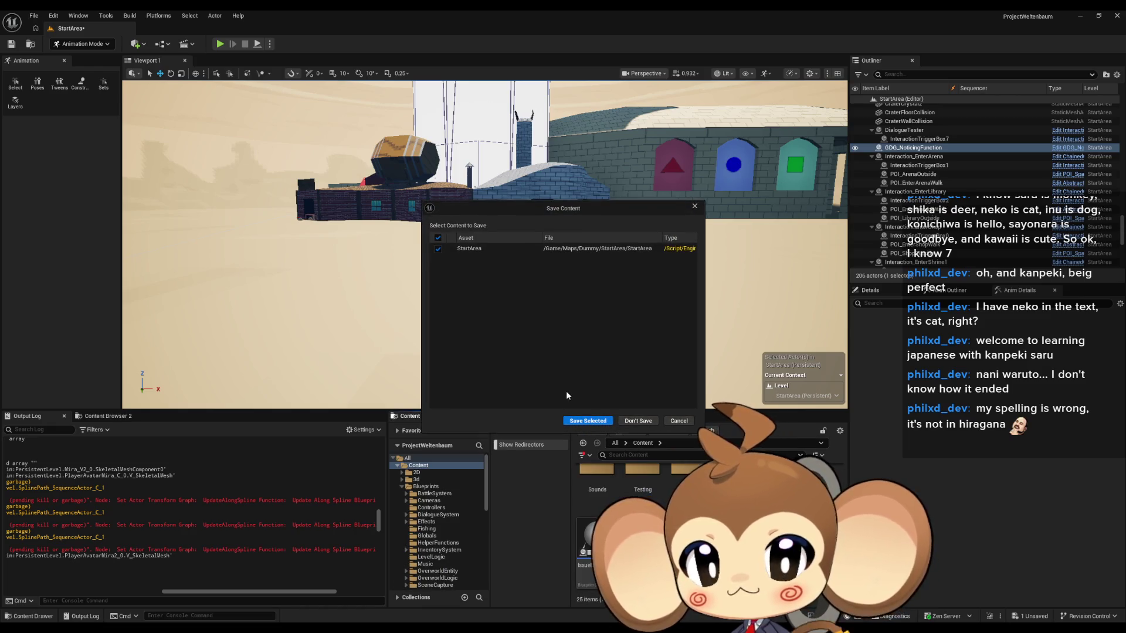
pyautogui.click(584, 420)
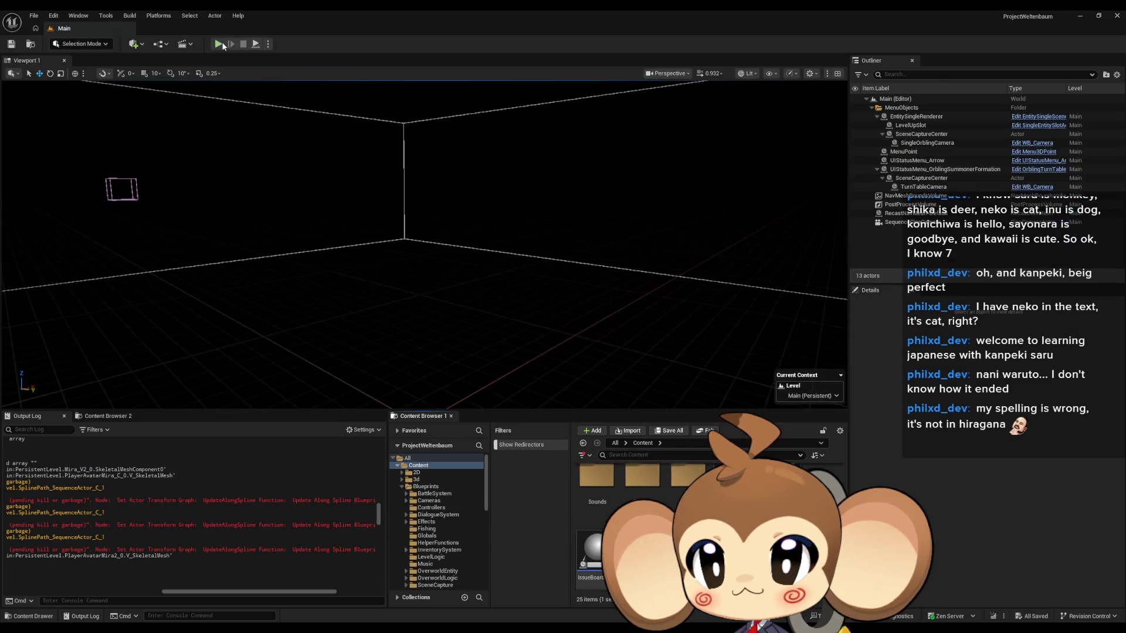
pyautogui.click(219, 44)
# - Clear the Output Log, stop the play test, and return to the GDG_NoticingFunction blueprint
pyautogui.rightClick(204, 488)
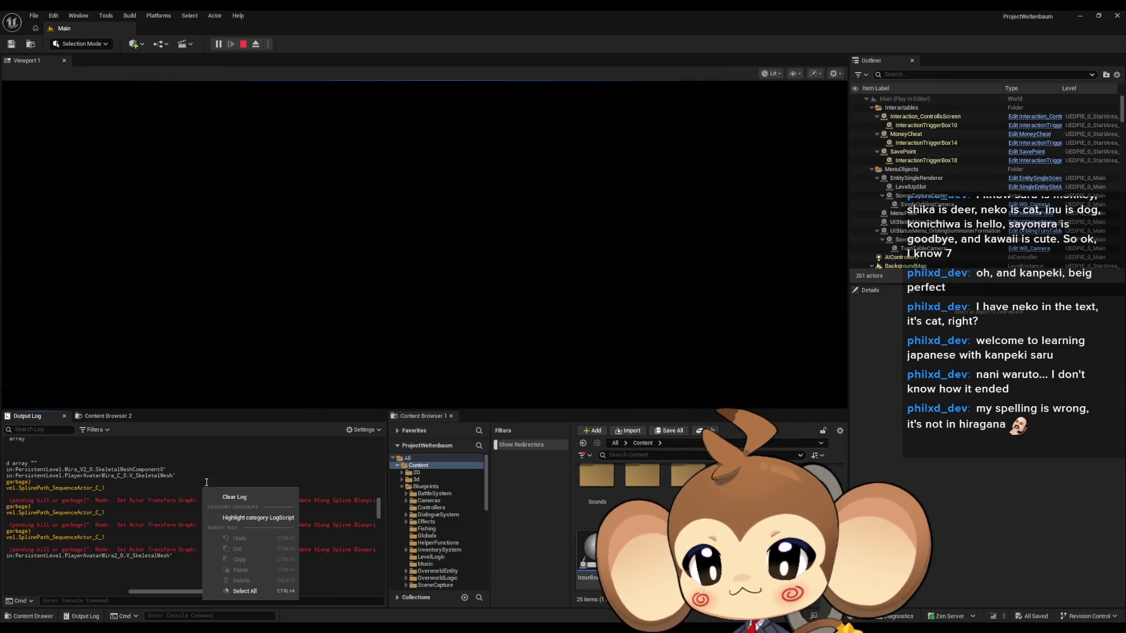
pyautogui.click(236, 497)
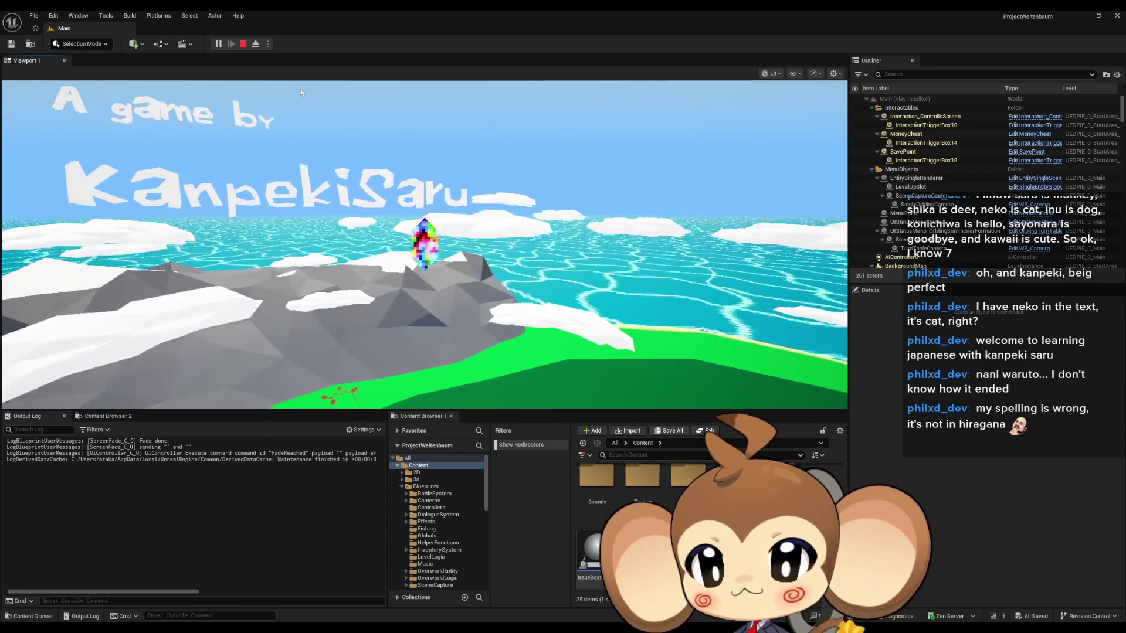
pyautogui.click(240, 46)
pyautogui.moveTo(461, 630)
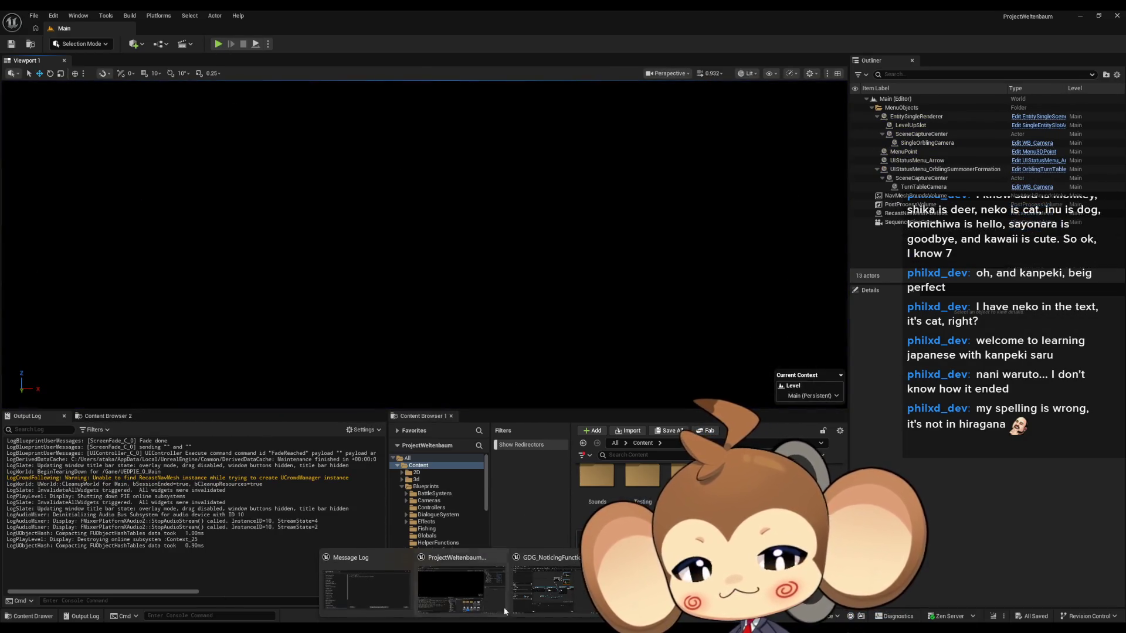
pyautogui.click(578, 573)
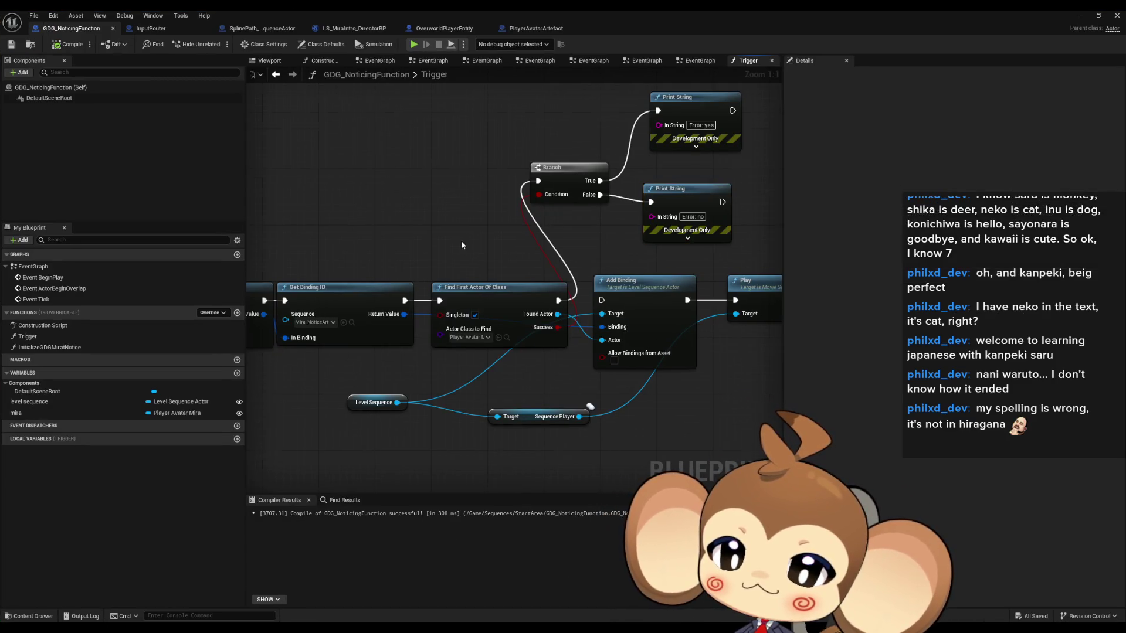
pyautogui.scroll(-2, 484, 254)
pyautogui.moveTo(484, 253)
pyautogui.mouseDown()
pyautogui.moveTo(637, 259)
pyautogui.moveTo(551, 203)
pyautogui.mouseUp()
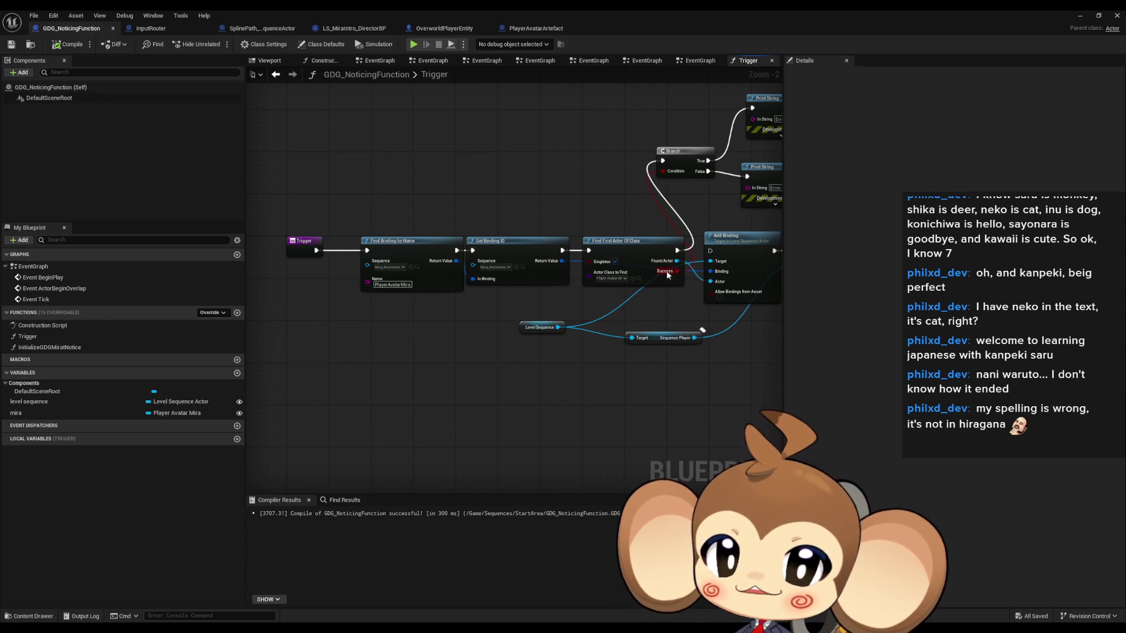
pyautogui.click(41, 348)
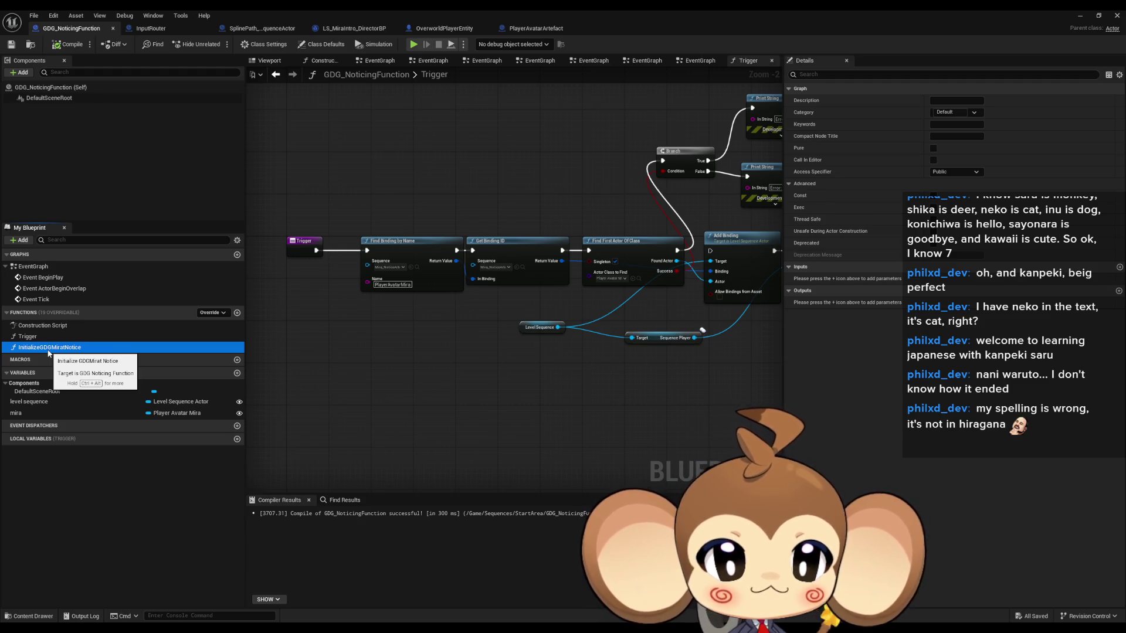
pyautogui.doubleClick(49, 349)
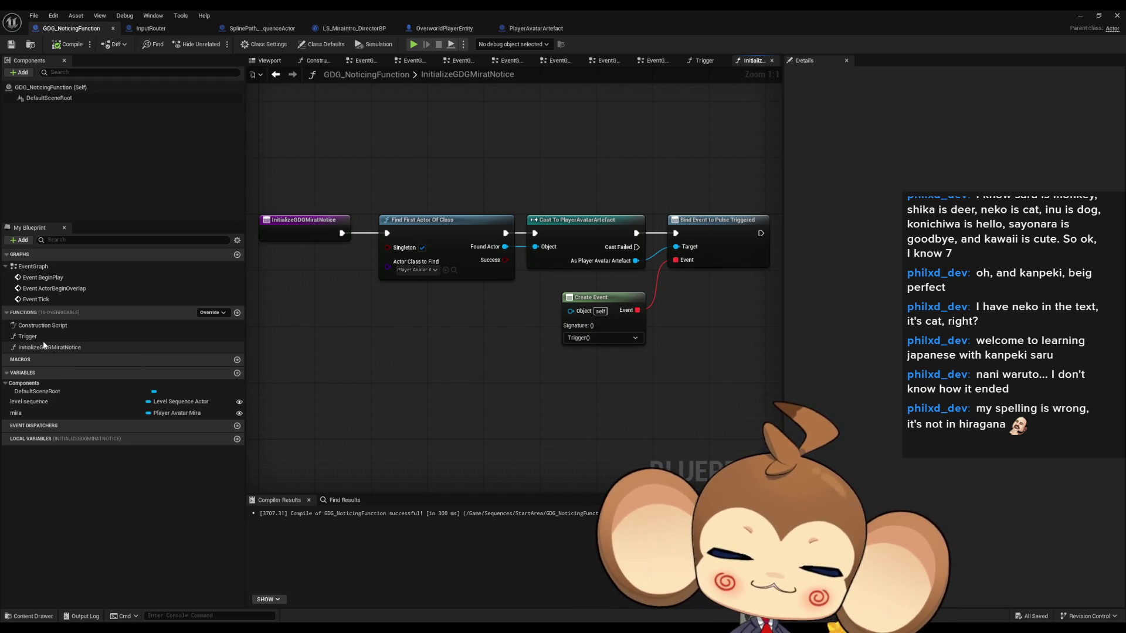
pyautogui.doubleClick(27, 337)
pyautogui.moveTo(701, 354)
pyautogui.mouseDown()
pyautogui.moveTo(549, 349)
pyautogui.moveTo(669, 374)
pyautogui.mouseUp()
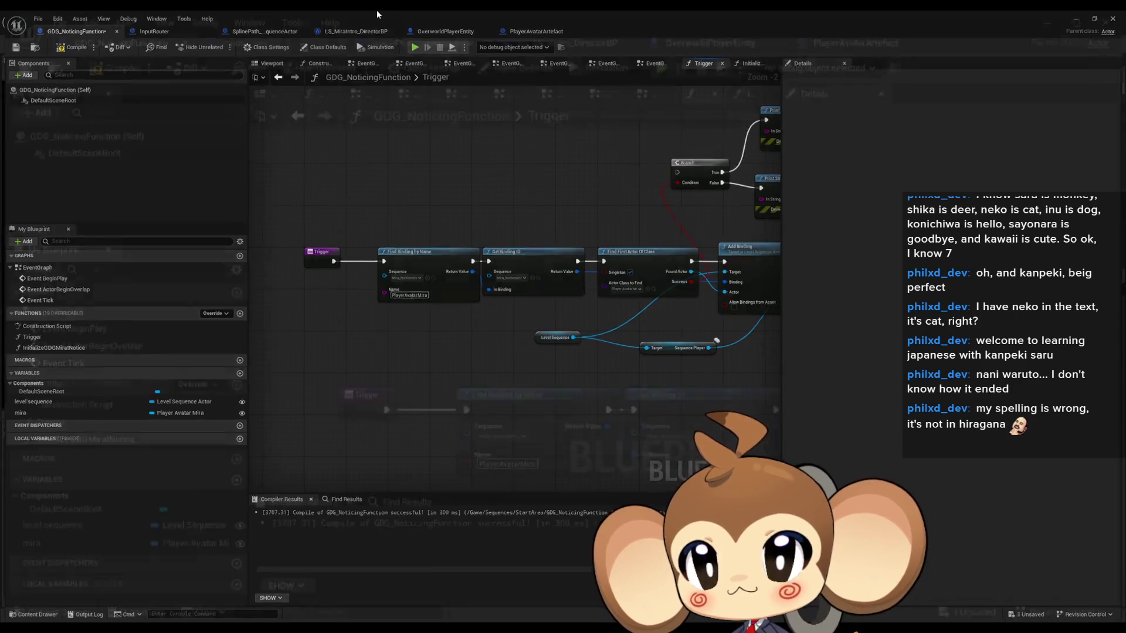
# - Reposition the blueprint window, browse to Maps > Sequences > StartArea, and close the Sequencer
pyautogui.doubleClick(376, 9)
pyautogui.moveTo(642, 177)
pyautogui.mouseDown()
pyautogui.moveTo(345, 47)
pyautogui.moveTo(293, 47)
pyautogui.mouseUp()
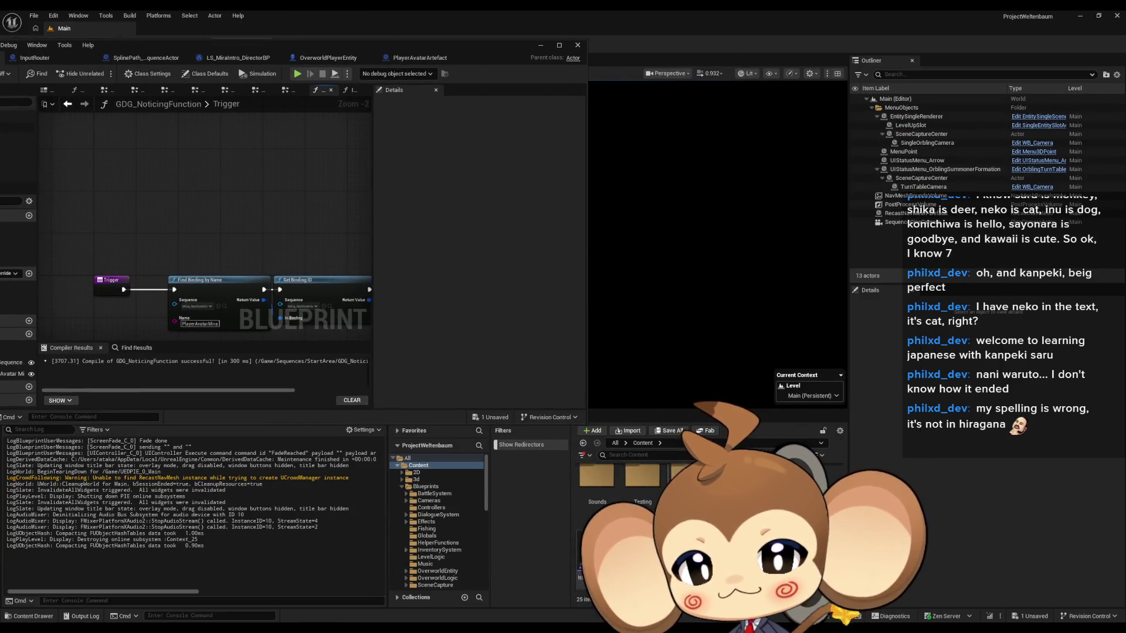
pyautogui.doubleClick(653, 495)
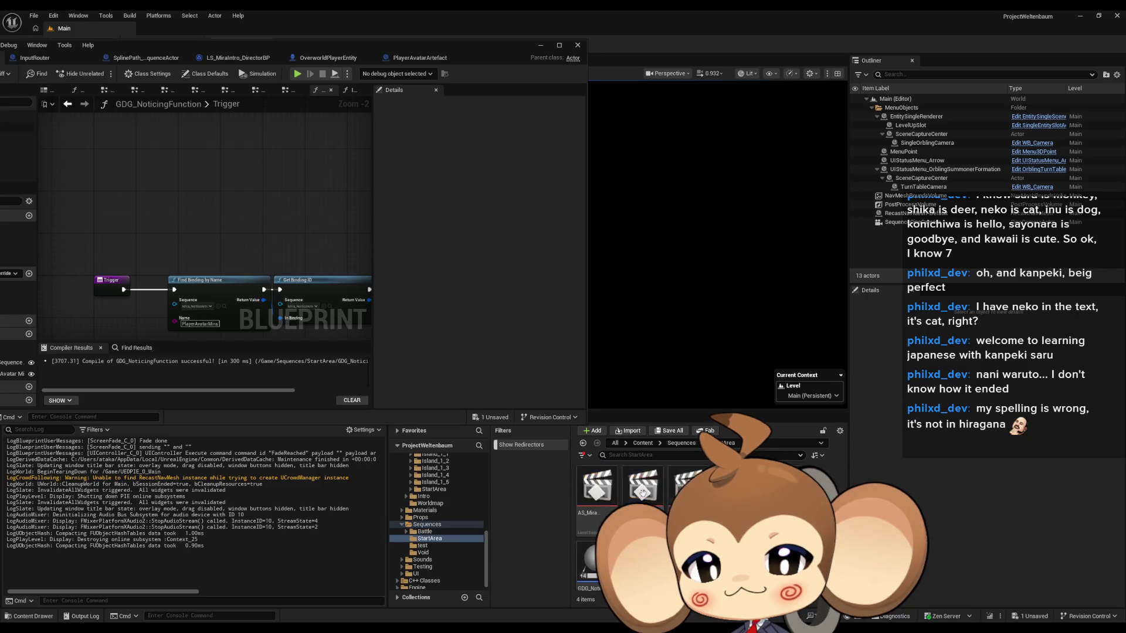
pyautogui.click(643, 443)
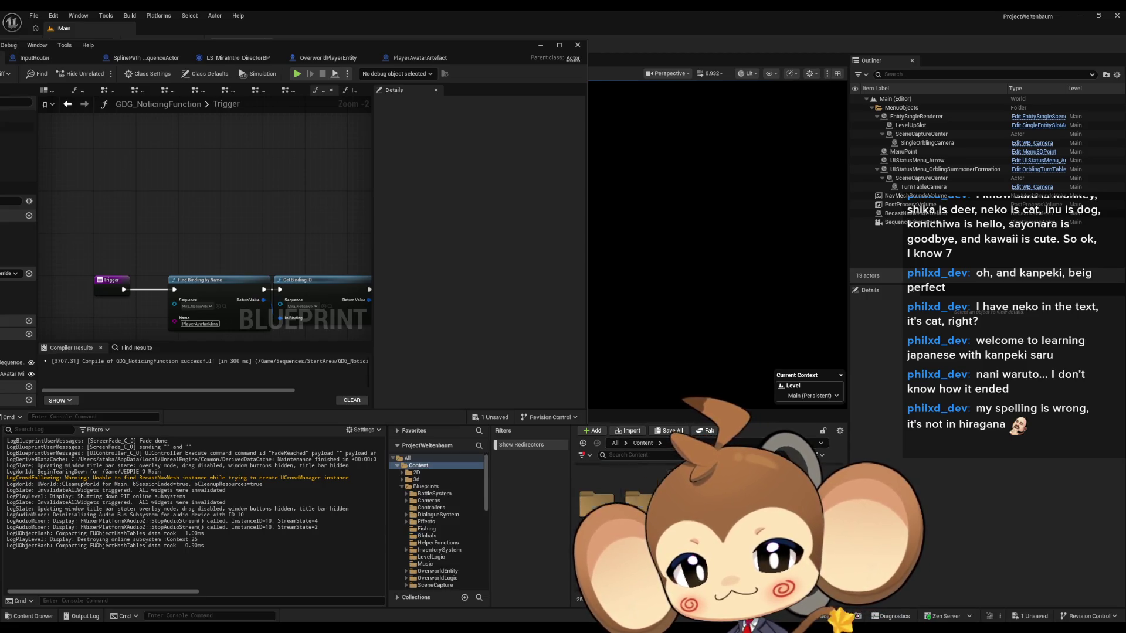
pyautogui.doubleClick(642, 486)
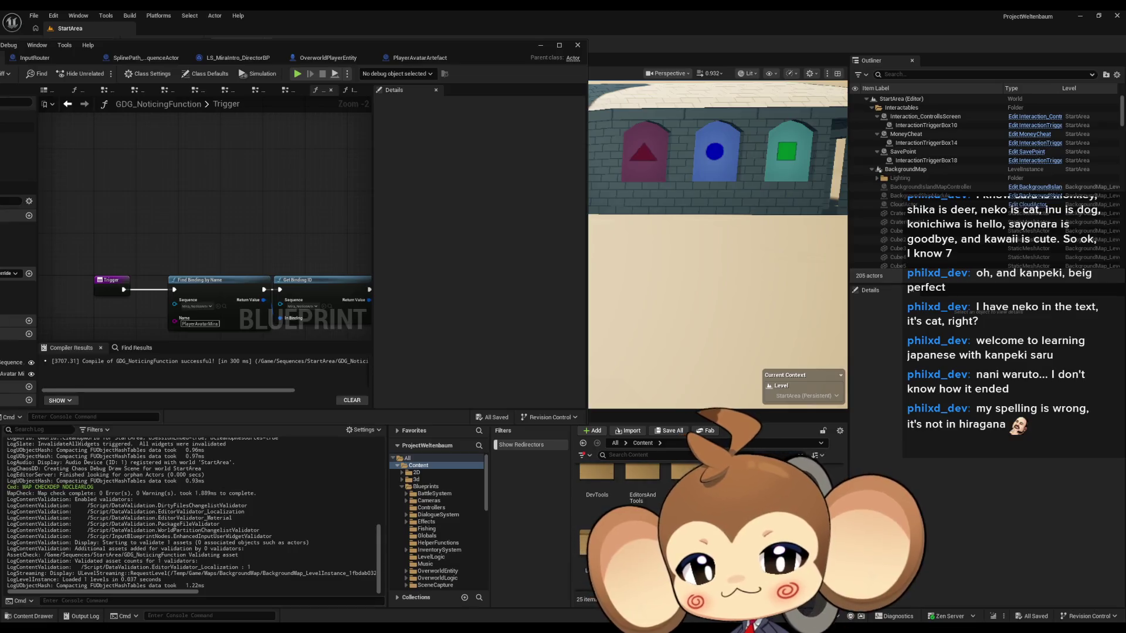
pyautogui.doubleClick(624, 503)
pyautogui.doubleClick(644, 492)
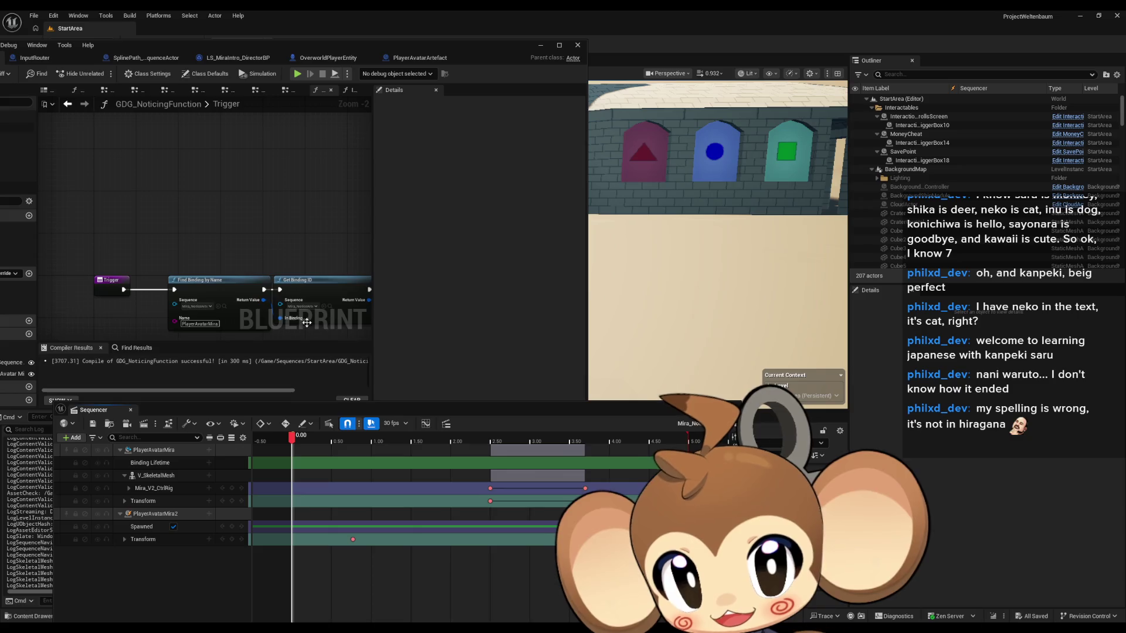
pyautogui.moveTo(294, 50)
pyautogui.mouseDown()
pyautogui.moveTo(550, 53)
pyautogui.moveTo(357, 56)
pyautogui.mouseUp()
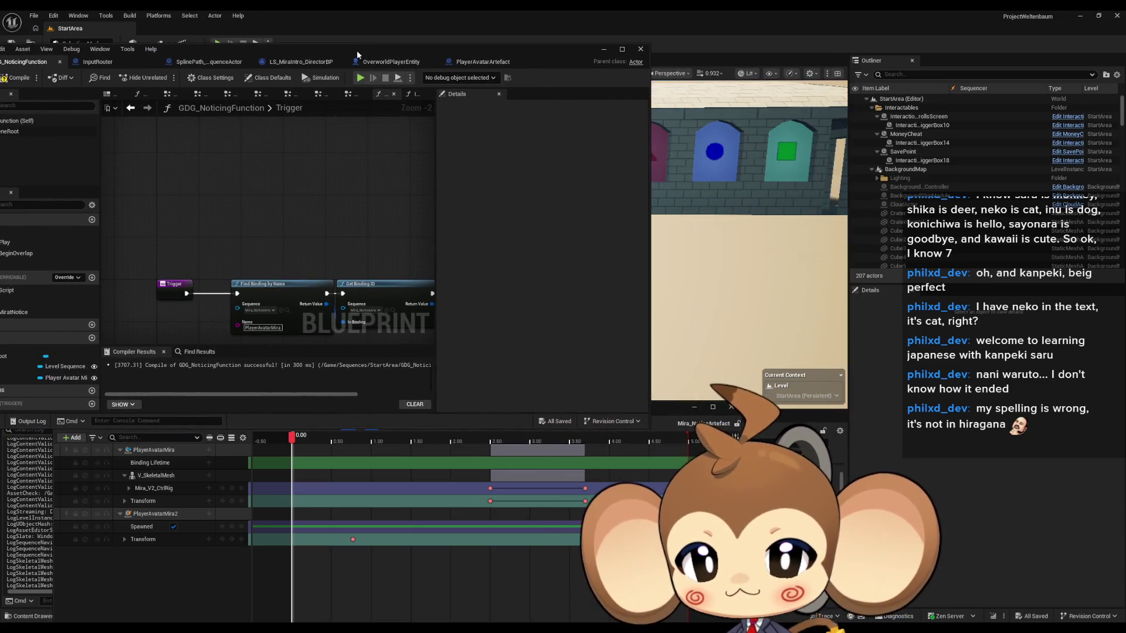
pyautogui.click(720, 410)
pyautogui.click(729, 408)
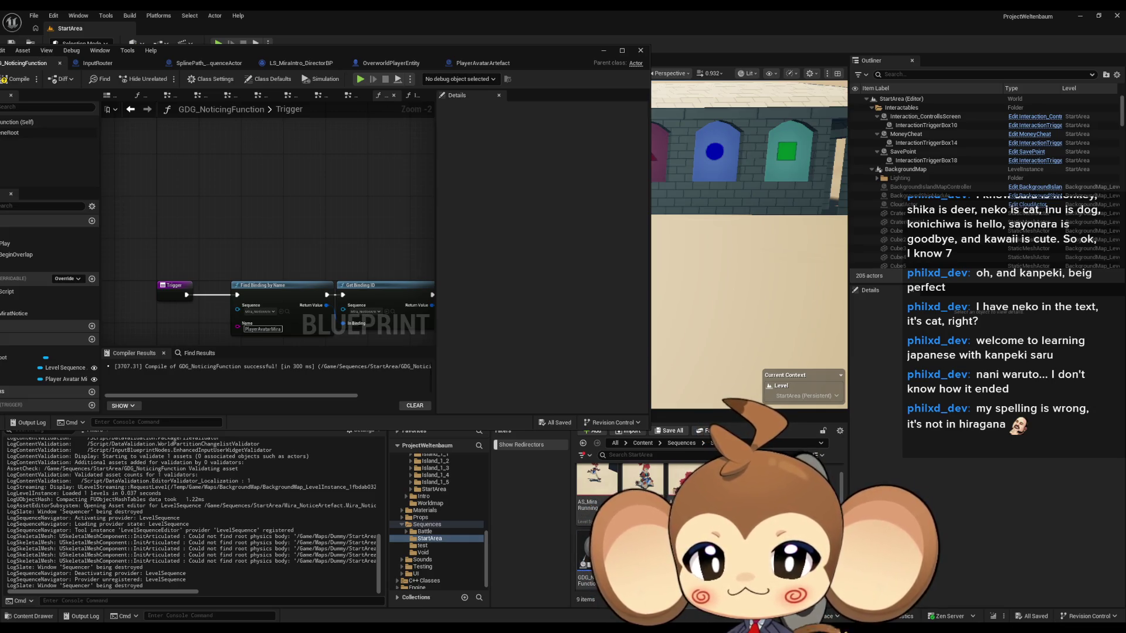
# - Open LS_MiraIntro full-screen and jump from its event key into the director's SequenceEvent
pyautogui.doubleClick(643, 478)
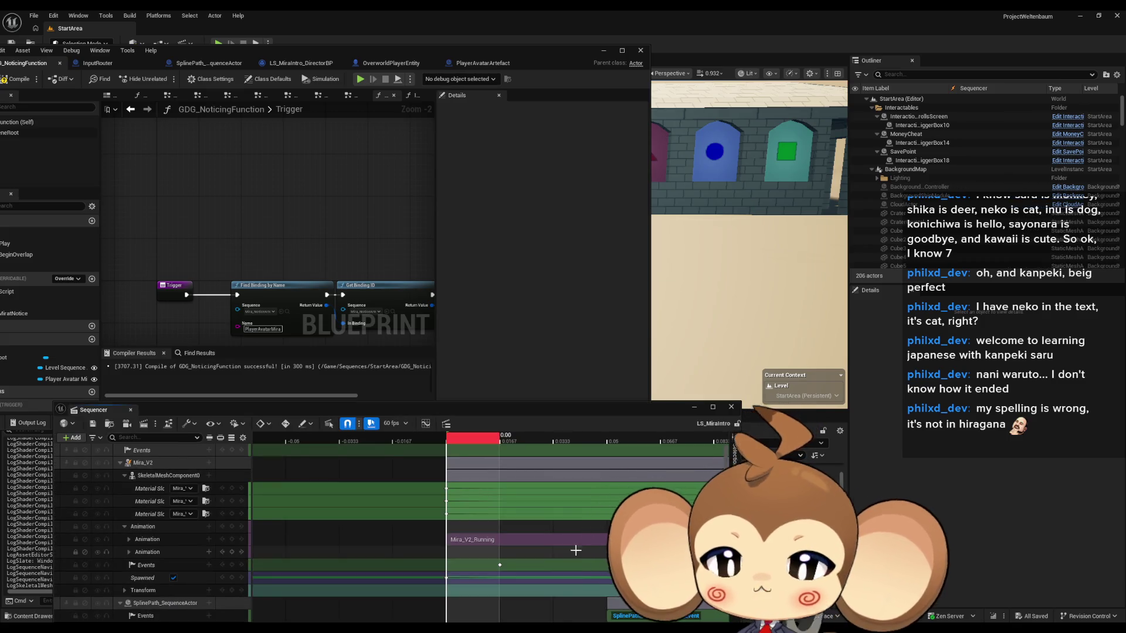
pyautogui.moveTo(439, 406)
pyautogui.mouseDown()
pyautogui.moveTo(420, 363)
pyautogui.moveTo(410, 265)
pyautogui.moveTo(453, 258)
pyautogui.mouseUp()
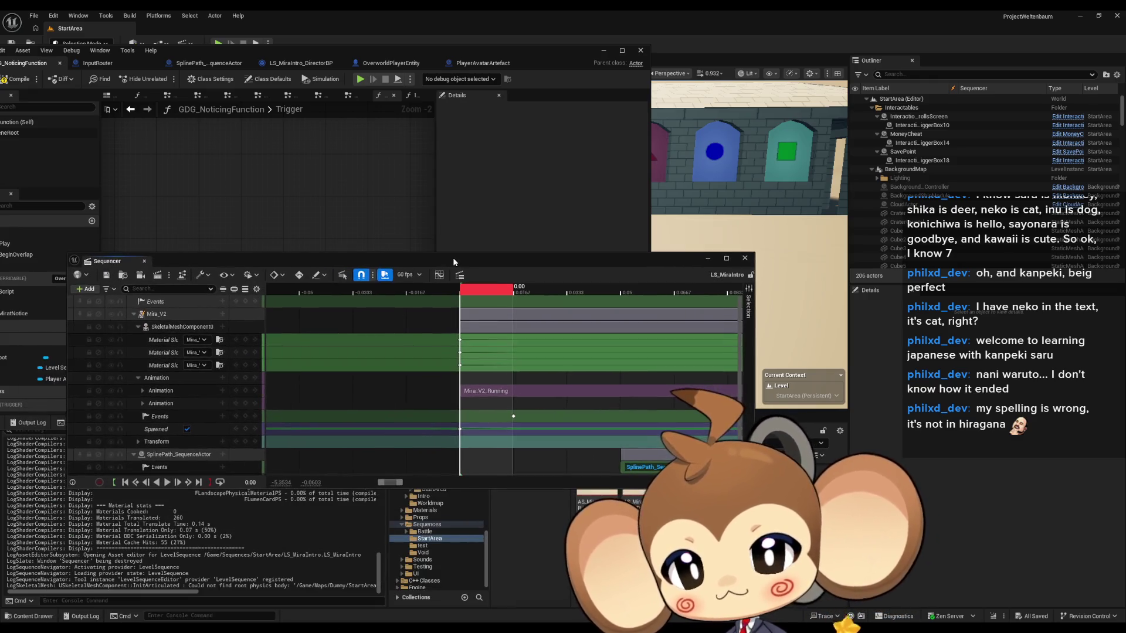
pyautogui.doubleClick(453, 256)
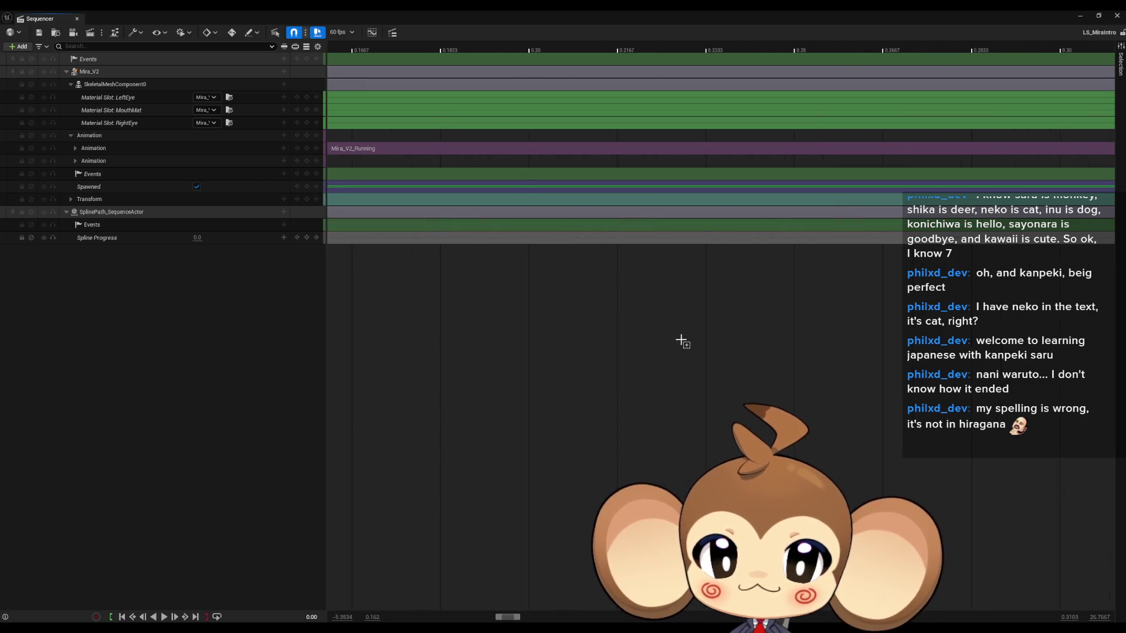
pyautogui.scroll(-10, 674, 348)
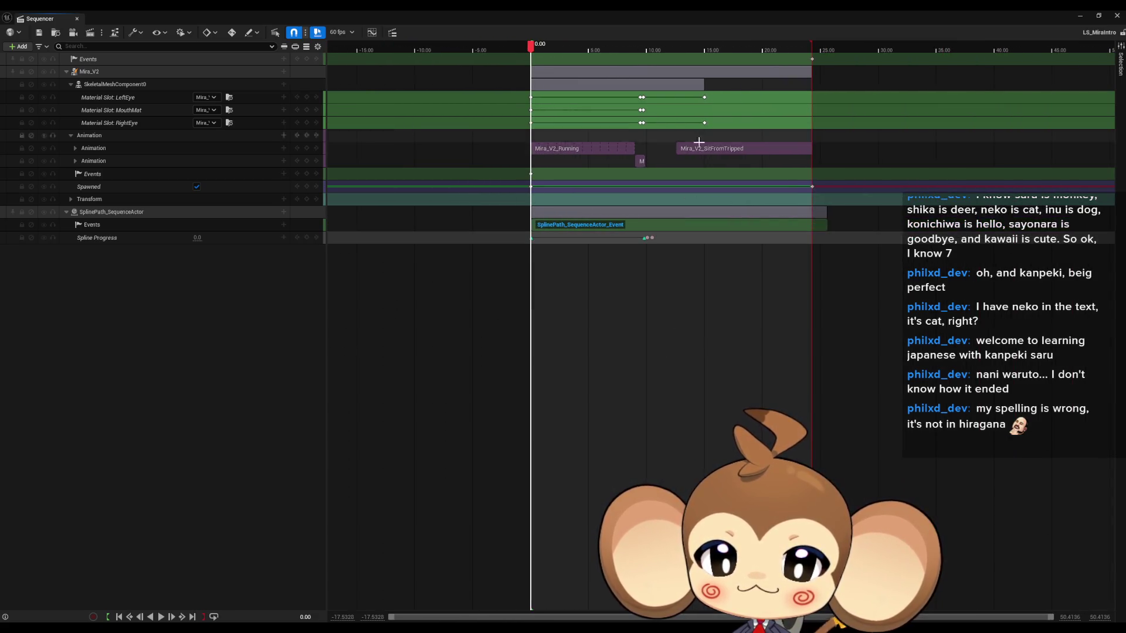
pyautogui.doubleClick(812, 59)
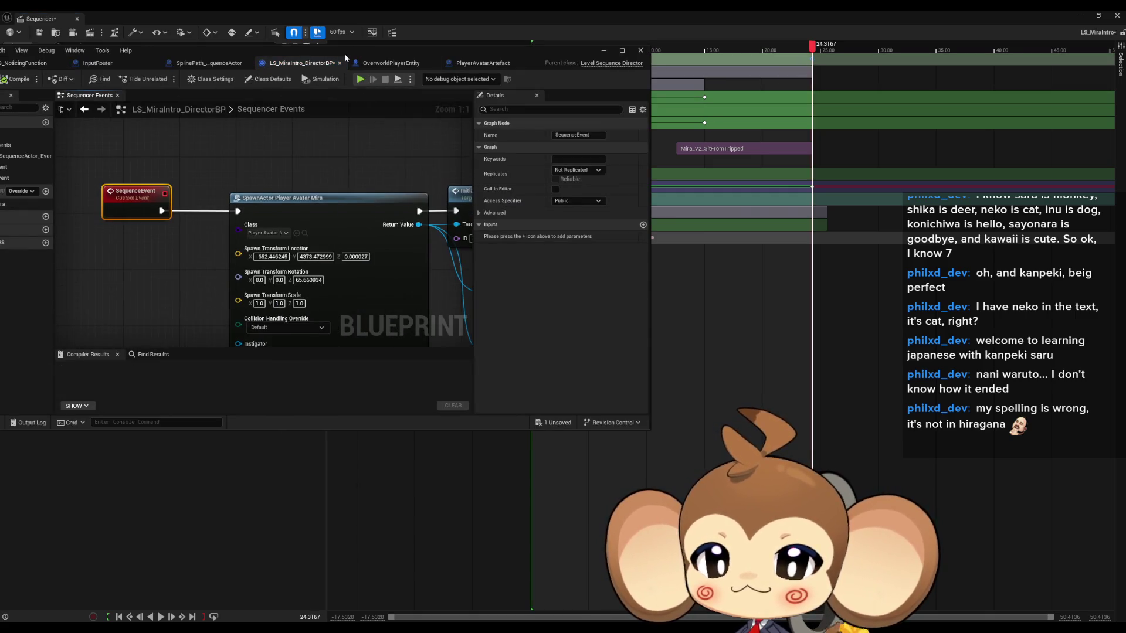
# - After the SET node, add Find First Actor Of Class set to GDG_NoticingFunction
pyautogui.doubleClick(344, 54)
pyautogui.scroll(-8, 569, 316)
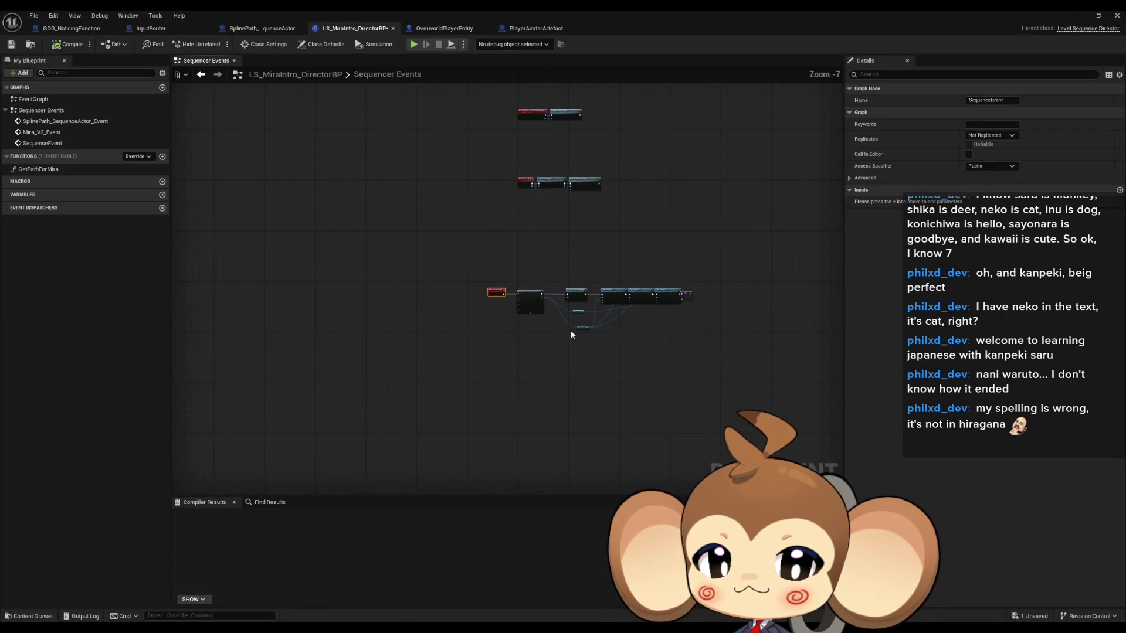
pyautogui.scroll(6, 572, 334)
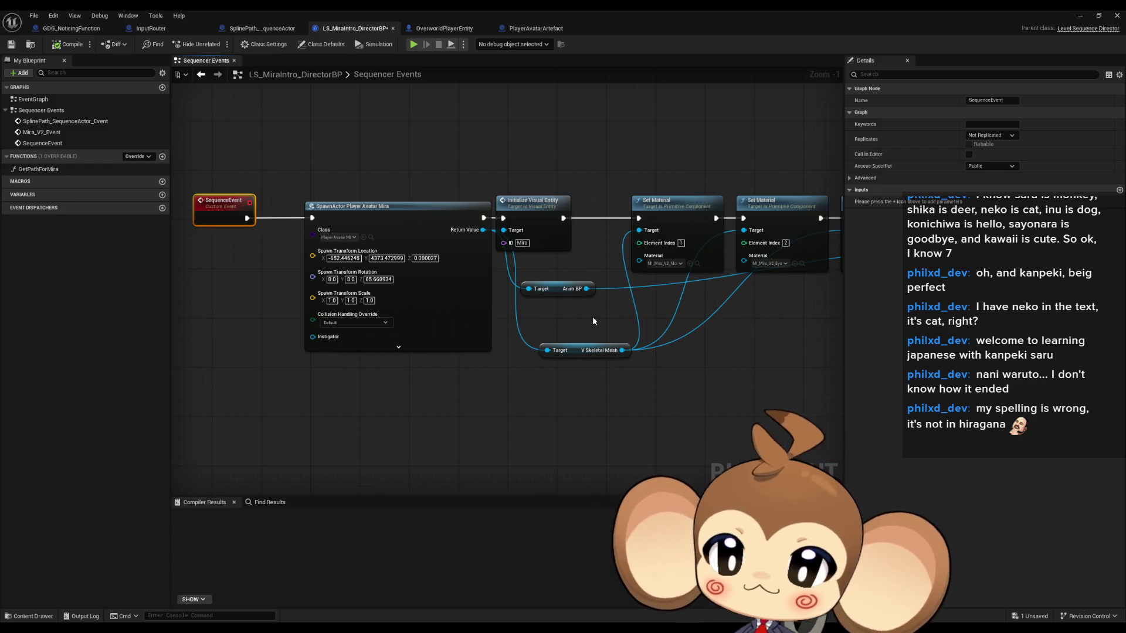
pyautogui.click(533, 203)
pyautogui.moveTo(610, 211); pyautogui.dragTo(409, 210)
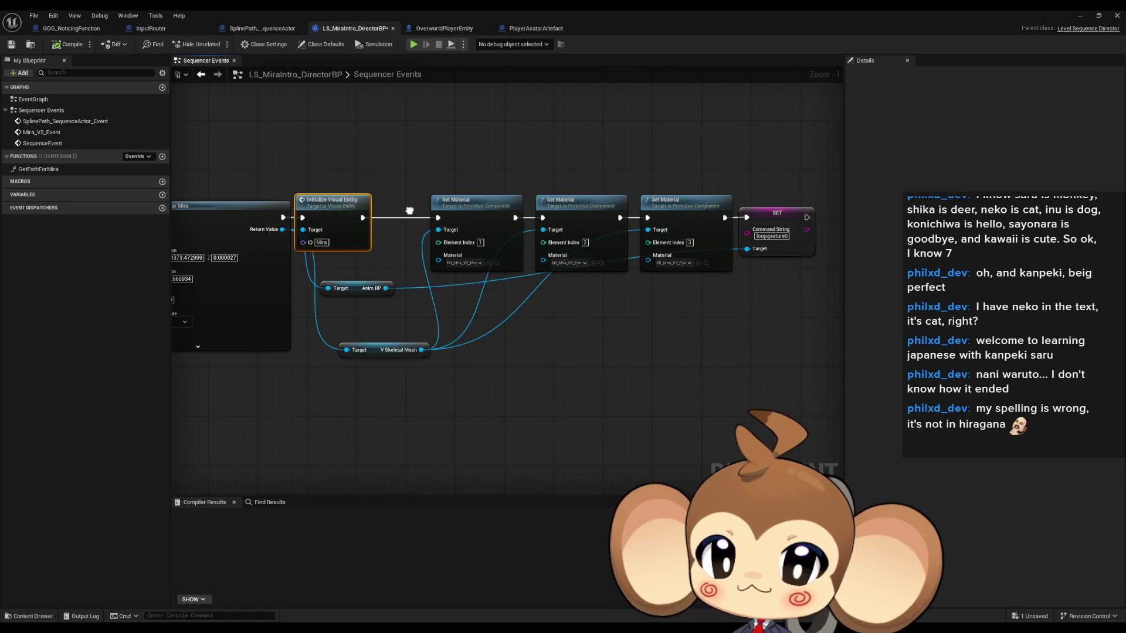
pyautogui.moveTo(540, 232); pyautogui.dragTo(438, 283)
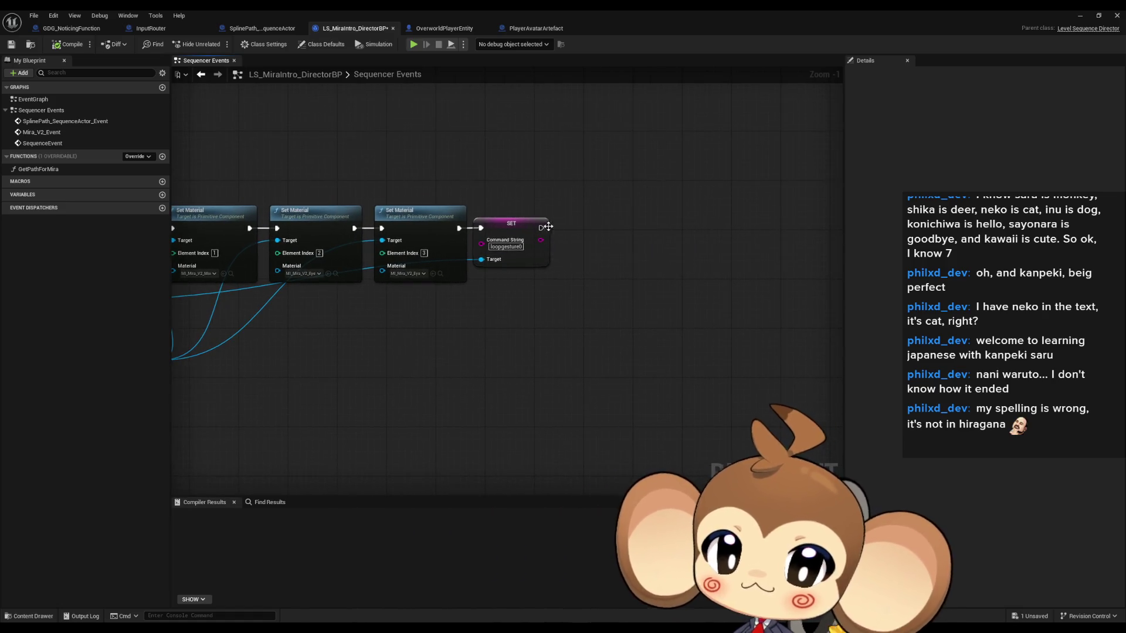
pyautogui.moveTo(585, 231); pyautogui.dragTo(585, 232)
pyautogui.write('find firs')
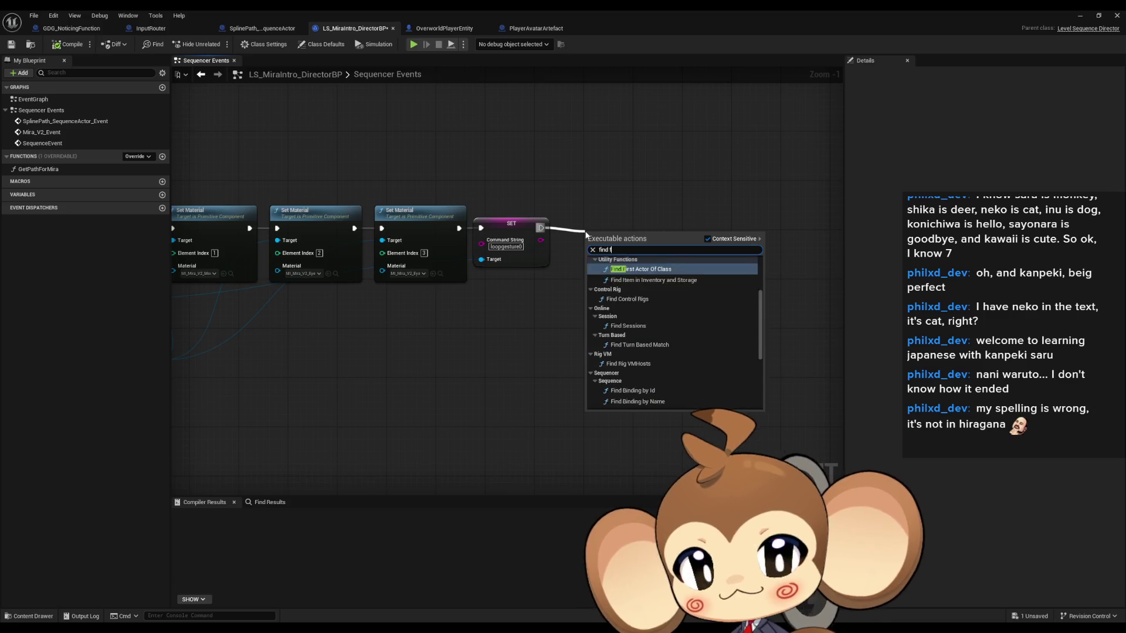
pyautogui.click(641, 277)
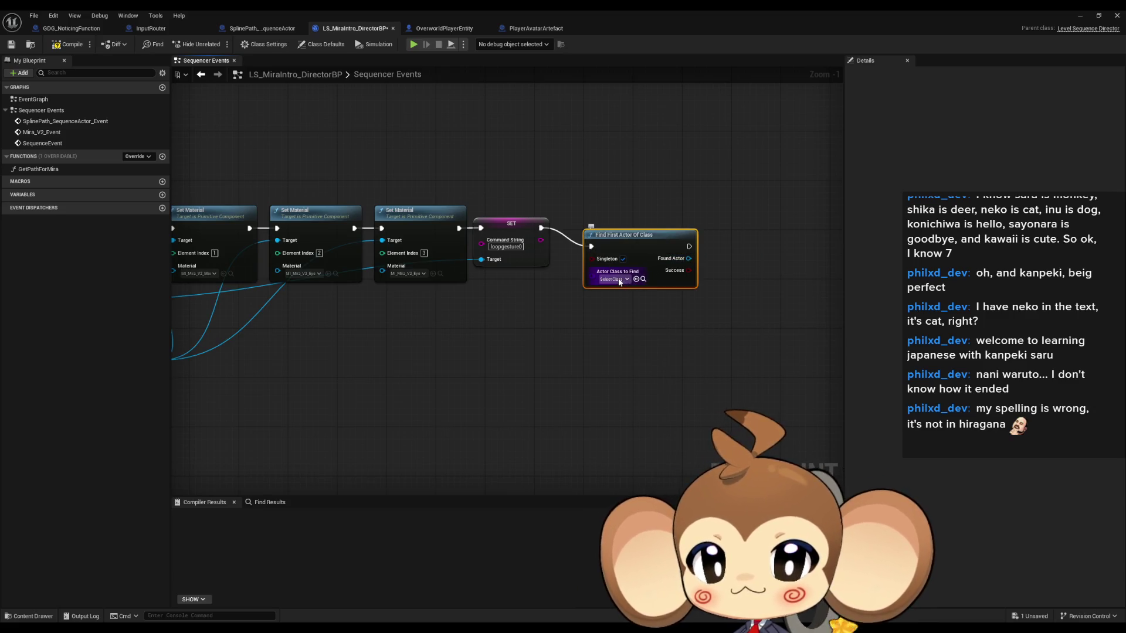
pyautogui.click(616, 279)
pyautogui.click(639, 302)
pyautogui.write('gdg')
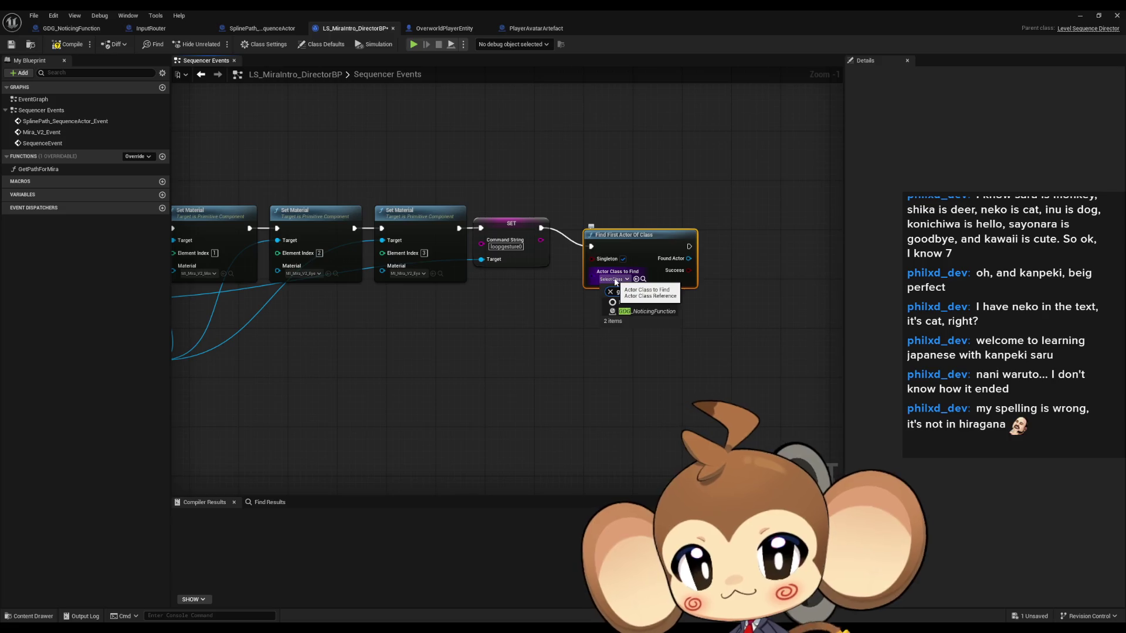
pyautogui.moveTo(718, 289); pyautogui.dragTo(649, 291)
# - Cast the found actor to GDG_NoticingFunction and call InitializeGDGMiratNotice on it
pyautogui.moveTo(625, 260); pyautogui.dragTo(674, 259)
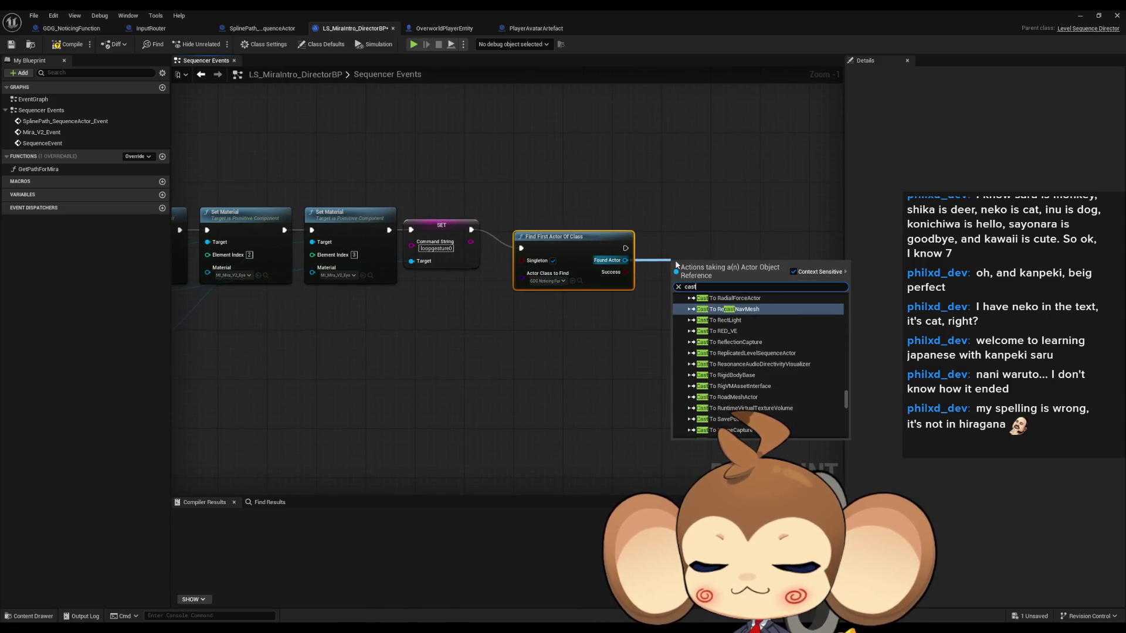
pyautogui.write('cast gdg')
pyautogui.click(722, 314)
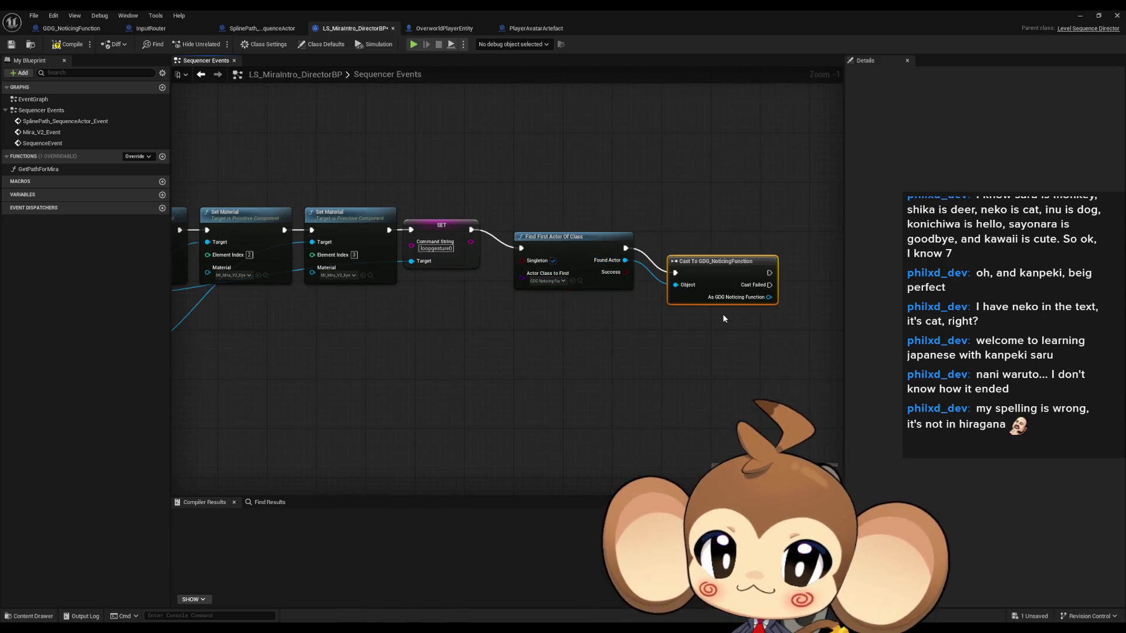
pyautogui.moveTo(769, 297)
pyautogui.mouseDown()
pyautogui.moveTo(803, 302)
pyautogui.moveTo(794, 255)
pyautogui.mouseUp()
pyautogui.write('init')
pyautogui.press('Return')
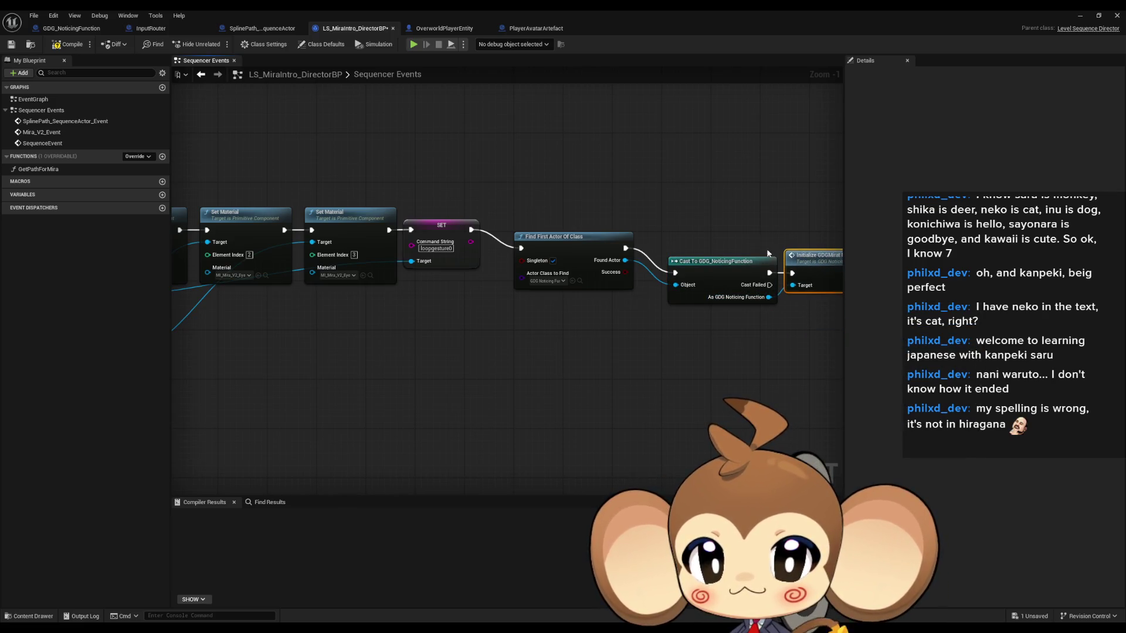
# - Align the three new nodes, then compile and save the director blueprint
pyautogui.click(702, 263)
pyautogui.moveTo(703, 265); pyautogui.dragTo(677, 247)
pyautogui.keyDown('ctrl'); pyautogui.click(564, 238); pyautogui.keyUp('ctrl')
pyautogui.moveTo(563, 238); pyautogui.dragTo(539, 219)
pyautogui.click(199, 150)
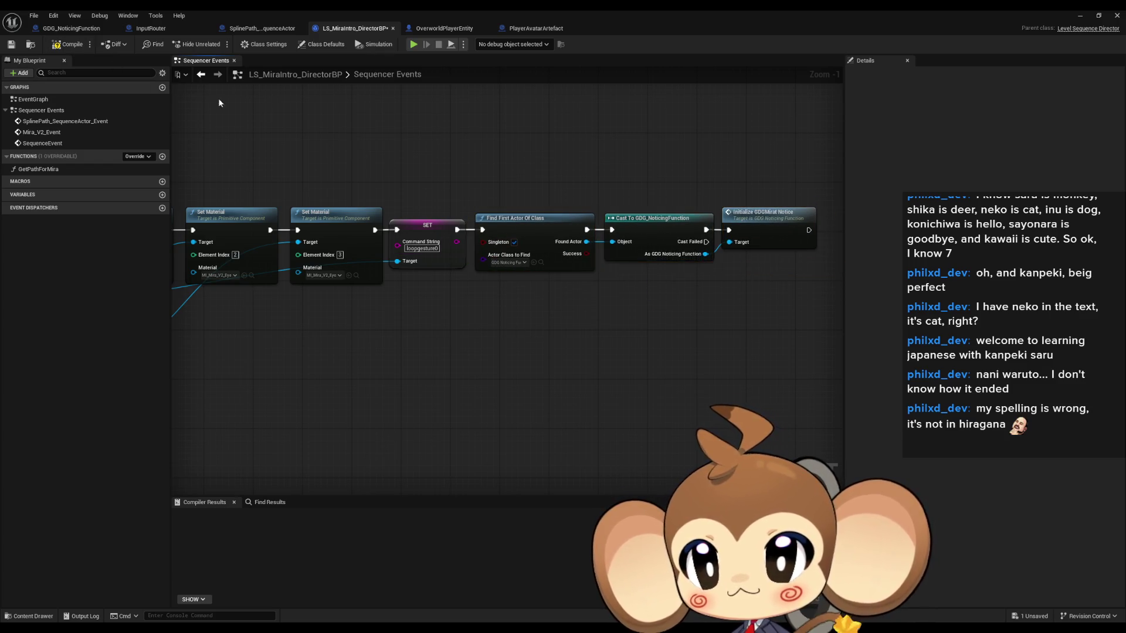
pyautogui.hotkey('ctrl', 's')
pyautogui.scroll(-4, 405, 164)
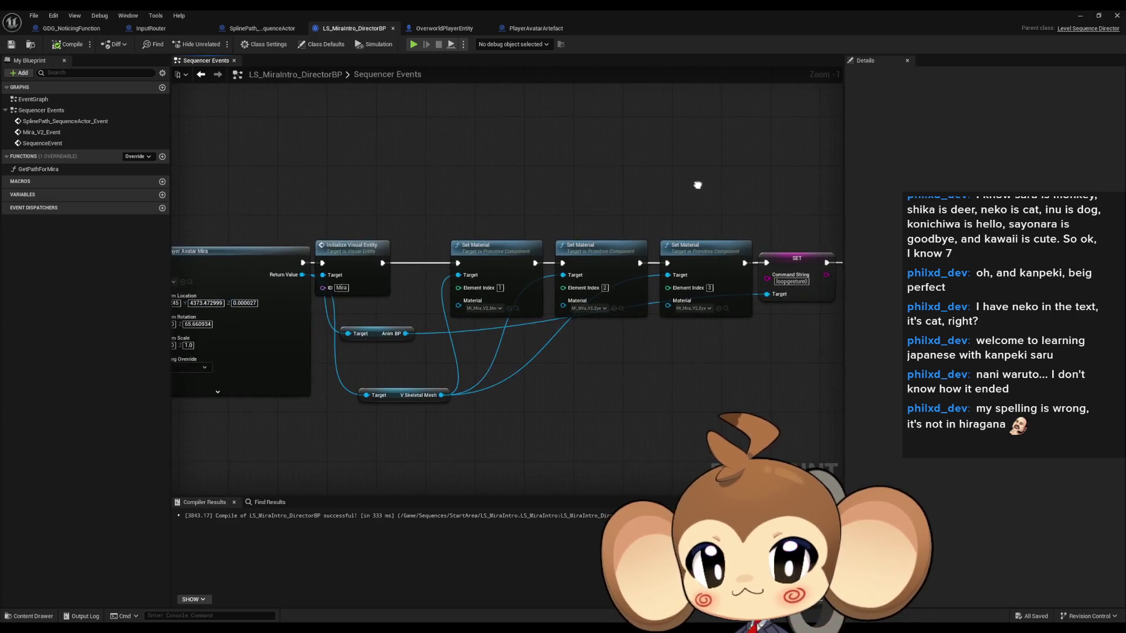
pyautogui.click(1082, 15)
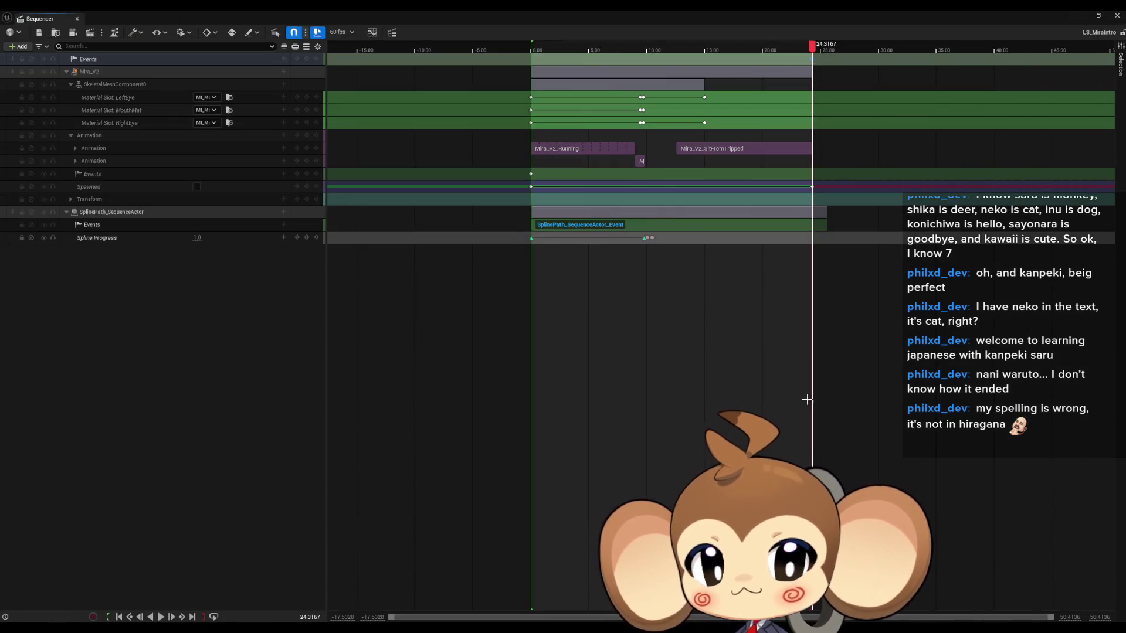
# - Close the sequence timeline and open the Main level from the Content root
pyautogui.click(1117, 16)
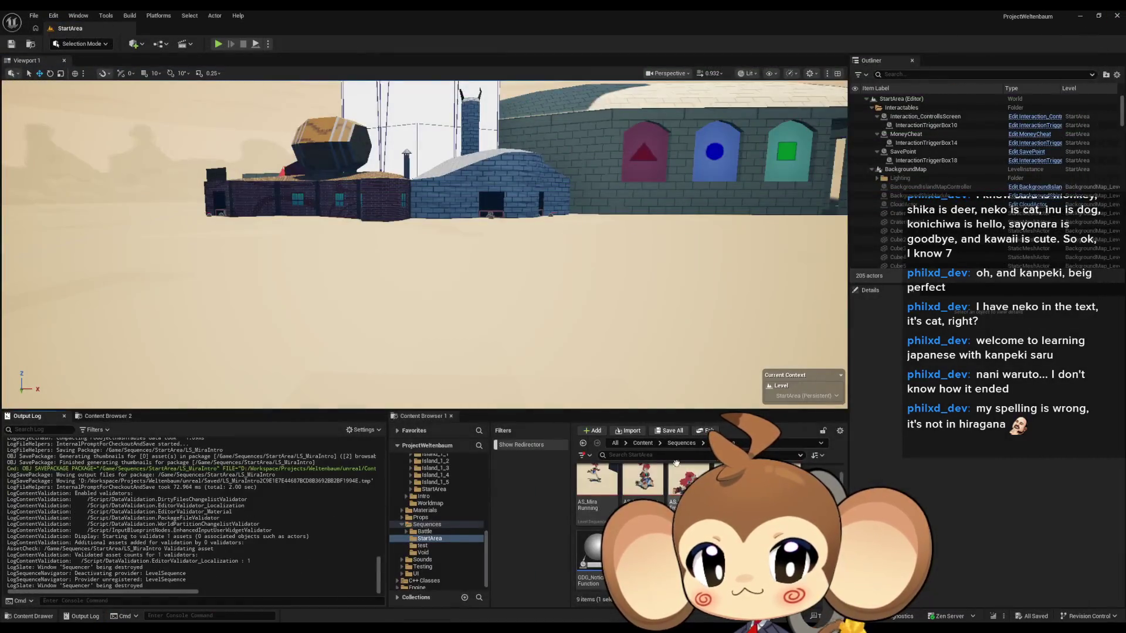
pyautogui.click(34, 16)
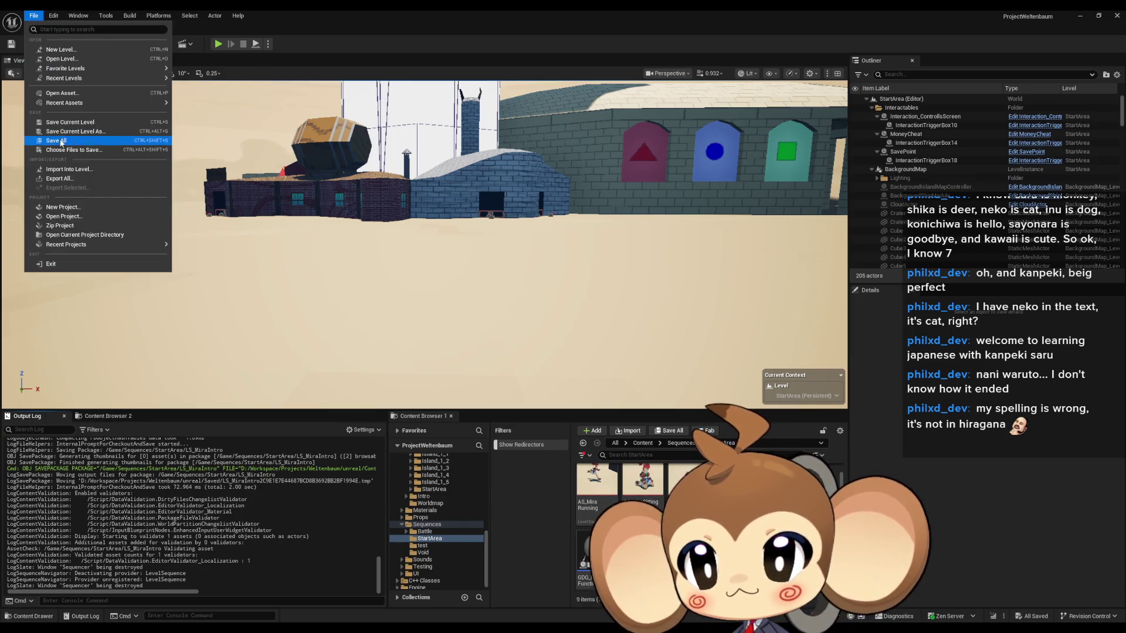
pyautogui.click(641, 444)
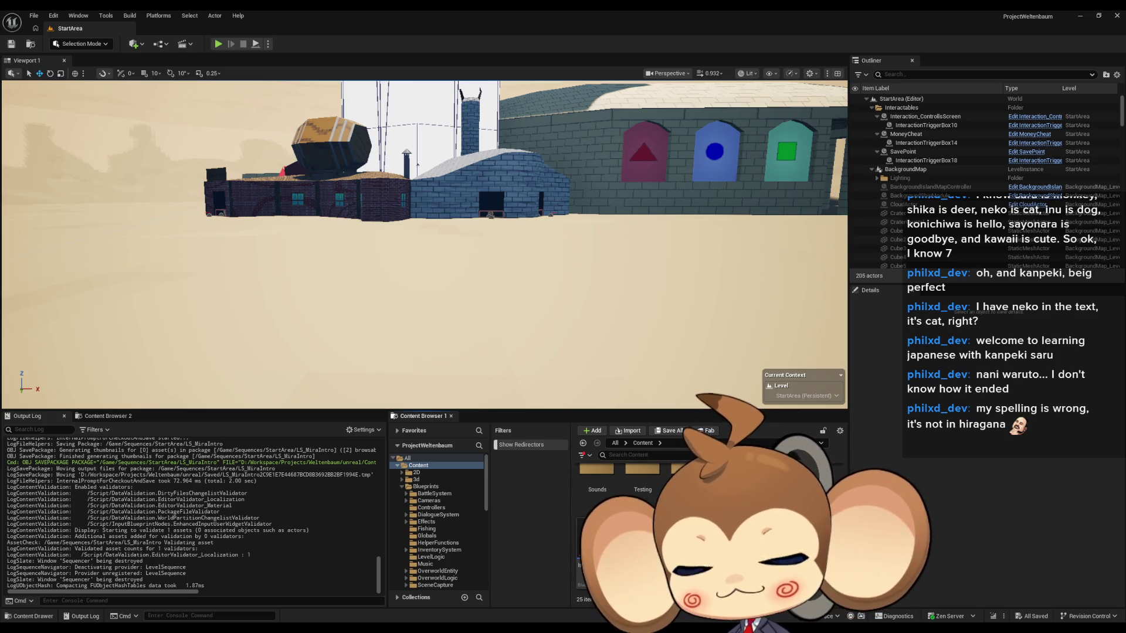
pyautogui.doubleClick(642, 542)
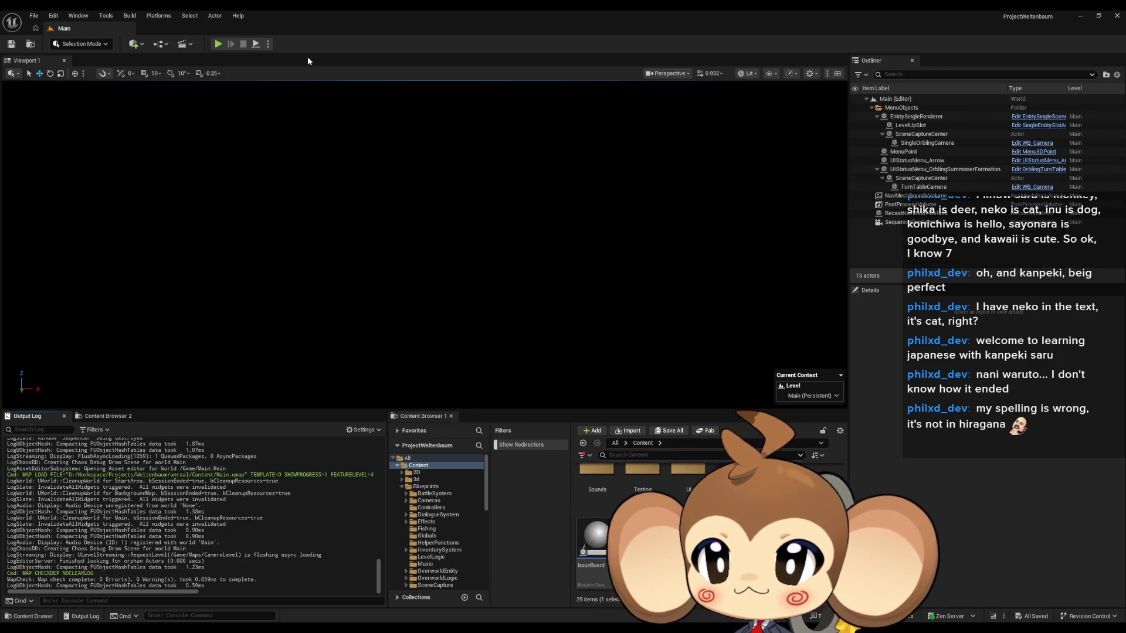
# - Play-test Main, looking around the desert scene, then stop and reopen LS_MiraIntro_DirectorBP
pyautogui.click(224, 46)
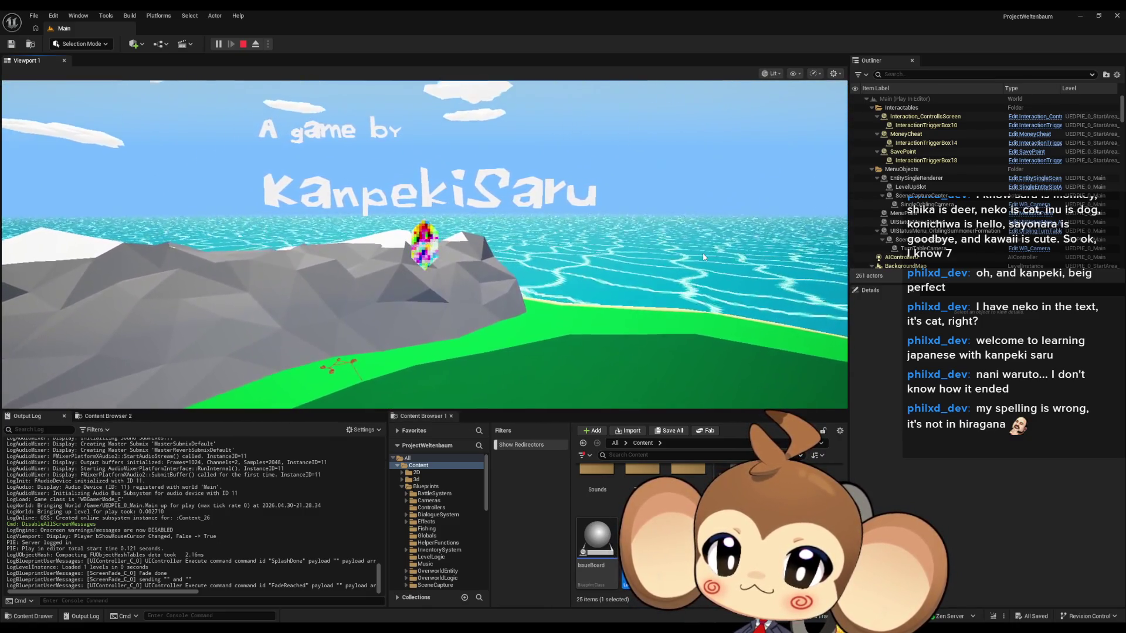
pyautogui.click(702, 256)
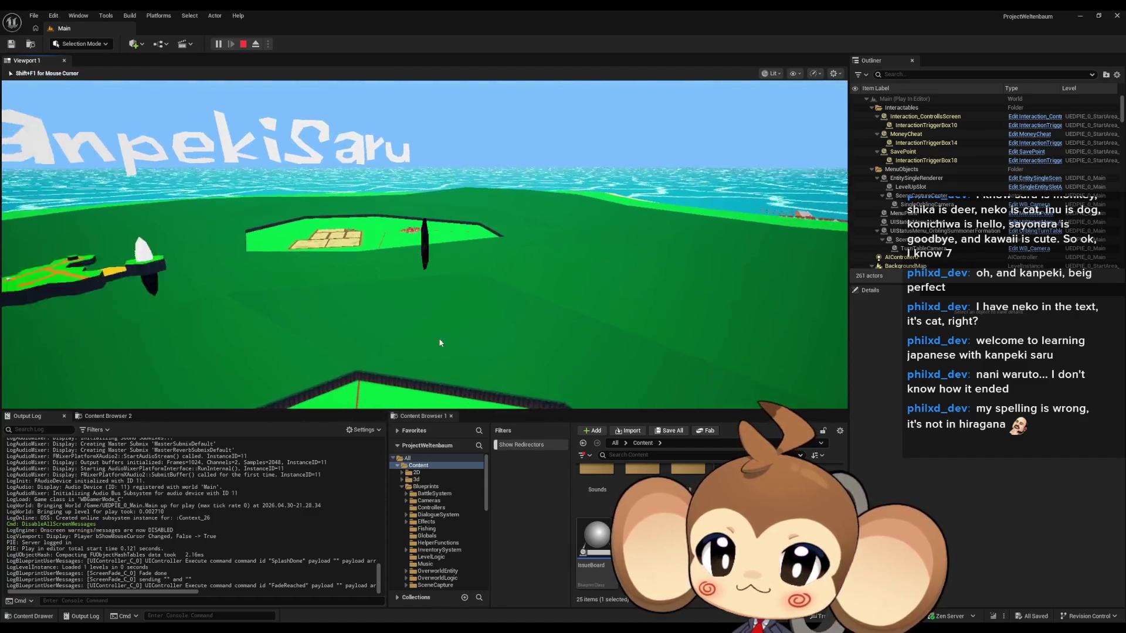
pyautogui.click(725, 338)
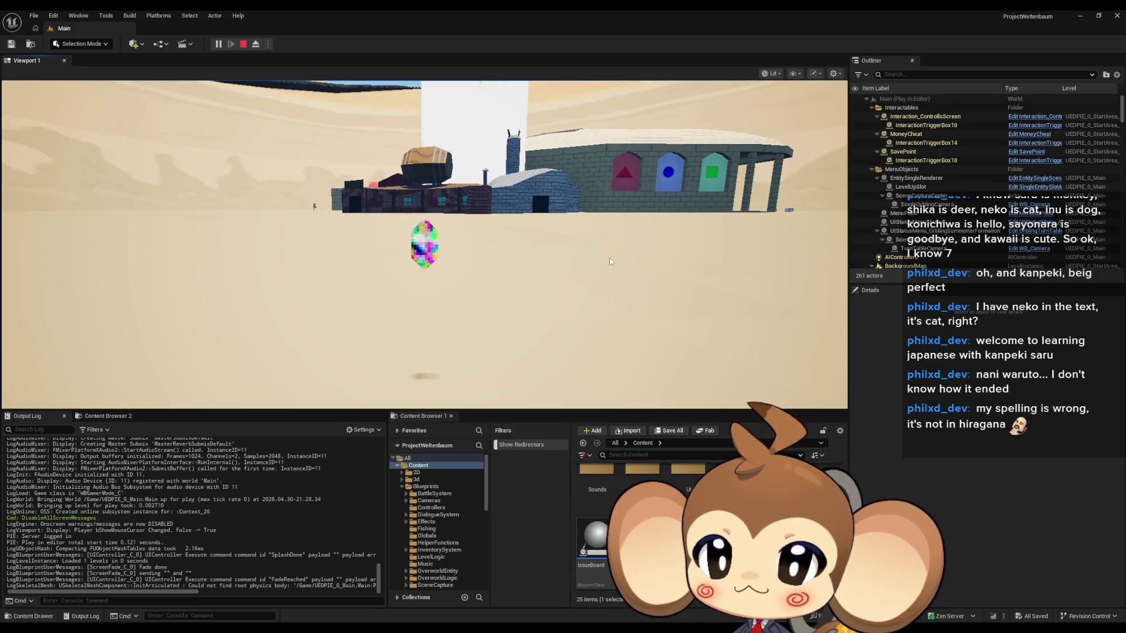
pyautogui.click(522, 291)
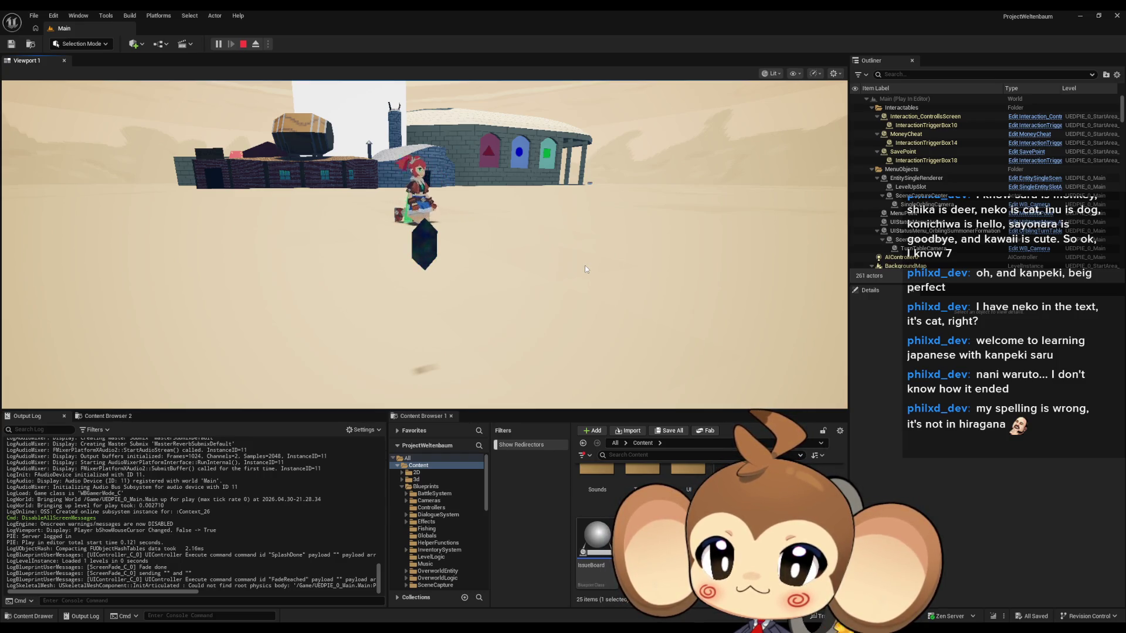
pyautogui.moveTo(554, 269); pyautogui.dragTo(646, 274)
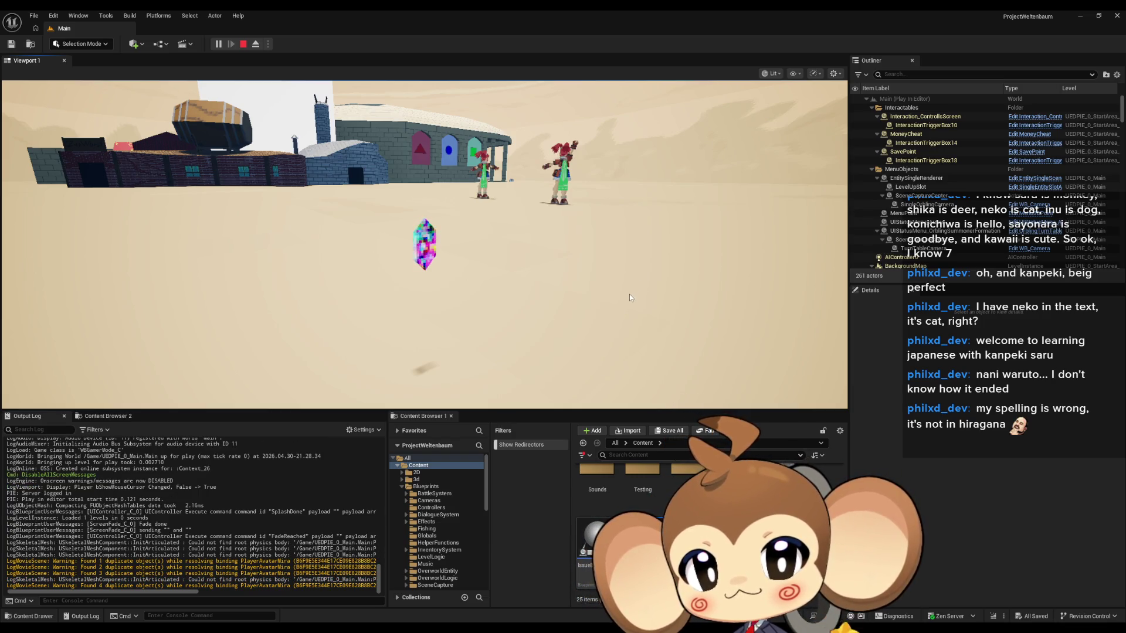
pyautogui.click(243, 45)
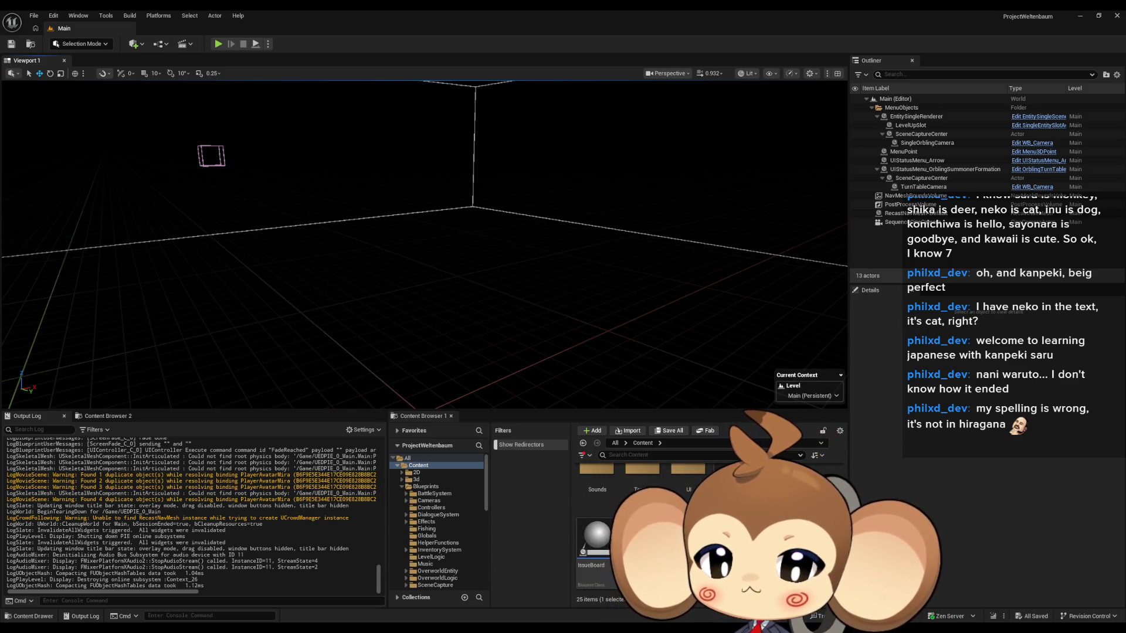
pyautogui.doubleClick(582, 586)
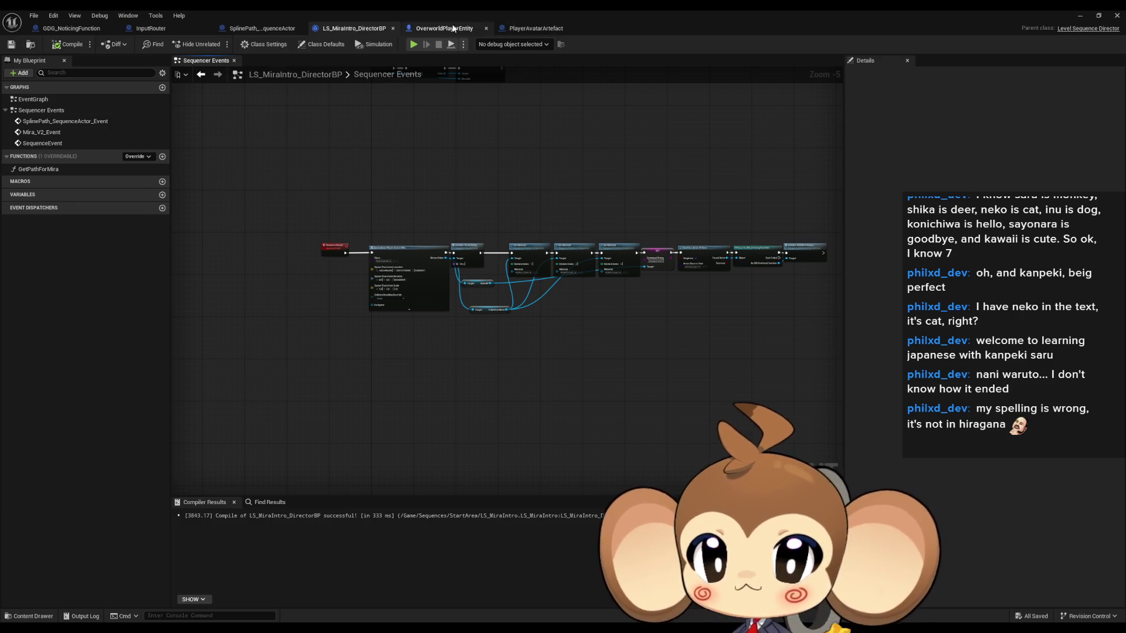
# - In GDG_NoticingFunction's Trigger graph, delete the three stray upper nodes
pyautogui.click(70, 28)
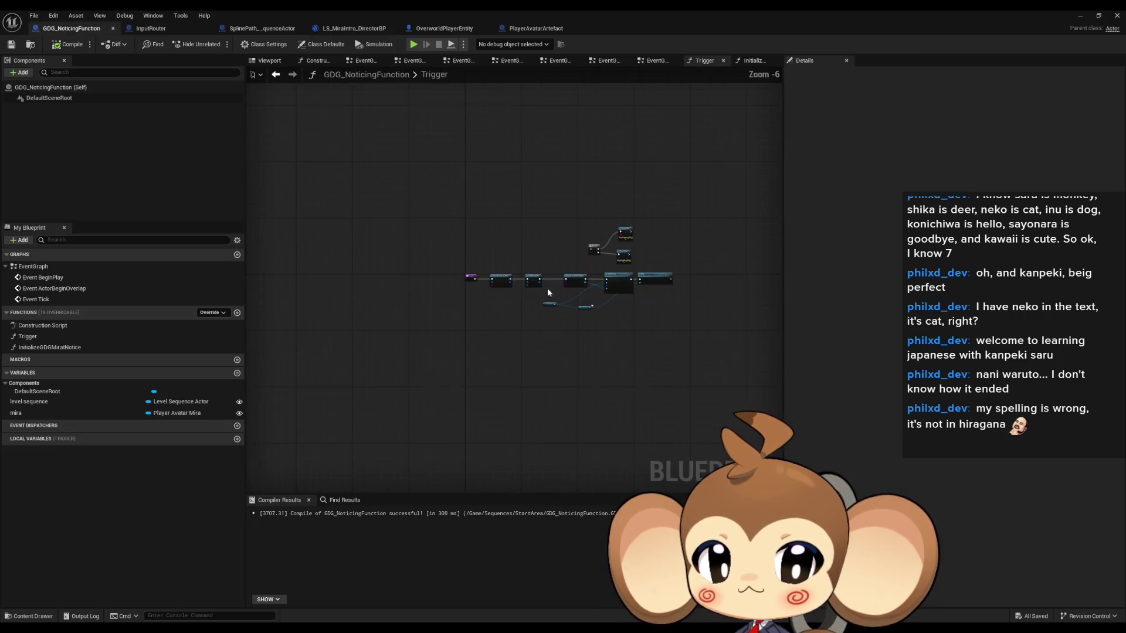
pyautogui.moveTo(452, 221)
pyautogui.mouseDown()
pyautogui.moveTo(544, 259)
pyautogui.moveTo(534, 256)
pyautogui.mouseUp()
pyautogui.press('Delete')
pyautogui.scroll(4, 528, 318)
pyautogui.moveTo(533, 319)
pyautogui.mouseDown()
pyautogui.moveTo(633, 351)
pyautogui.moveTo(635, 320)
pyautogui.mouseUp()
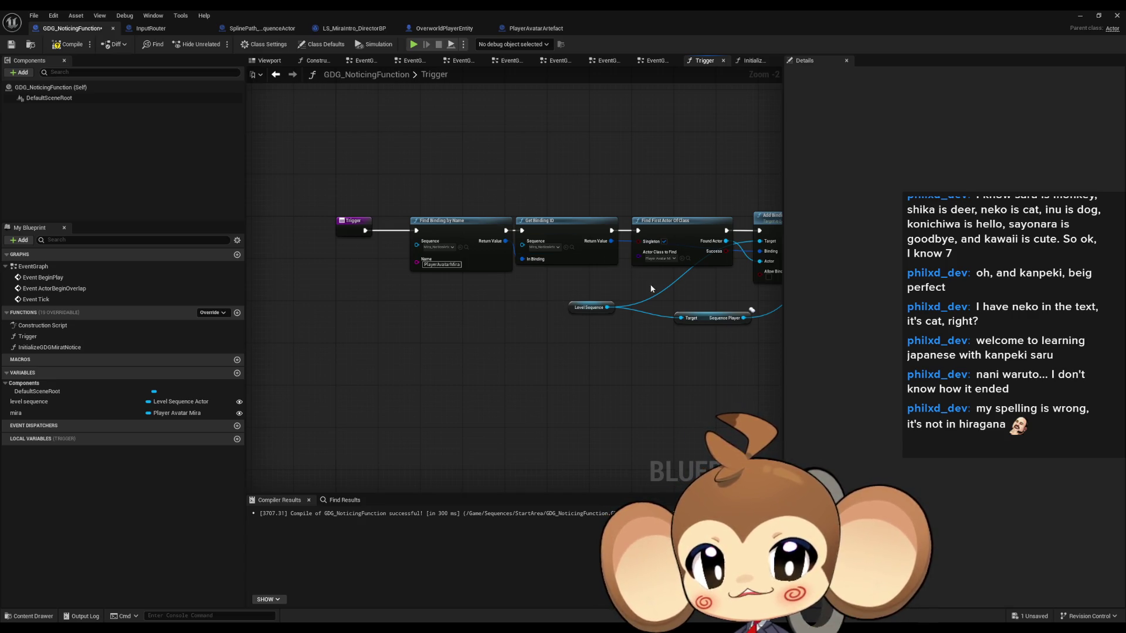
pyautogui.scroll(3, 651, 288)
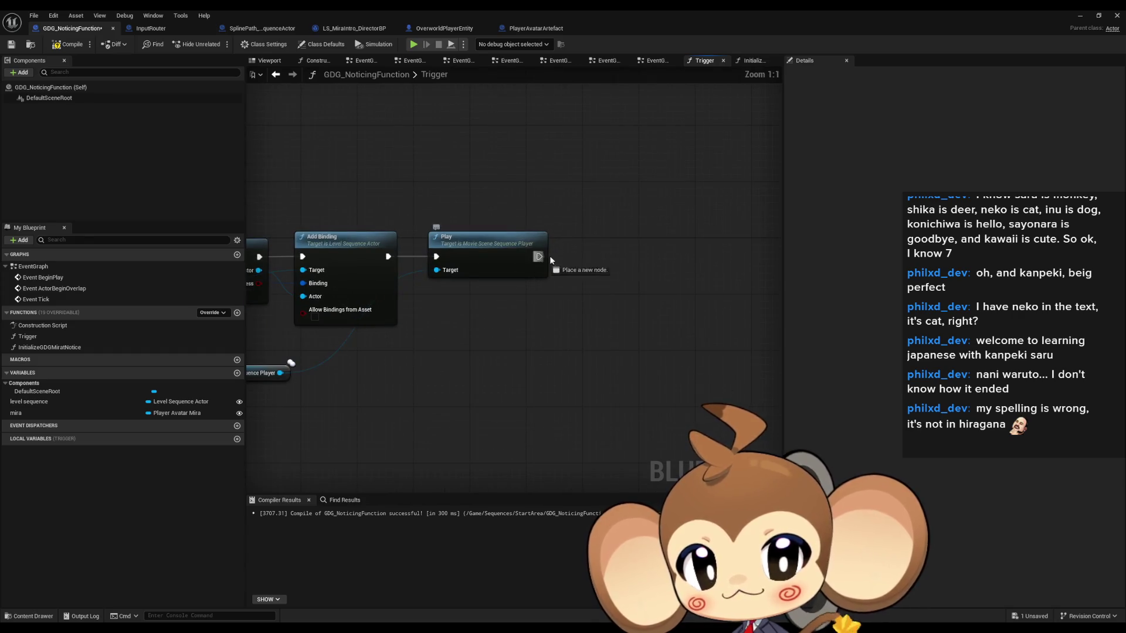
# - Add a Destroy Actor node after Play
pyautogui.moveTo(550, 257); pyautogui.dragTo(606, 257)
pyautogui.write('destr')
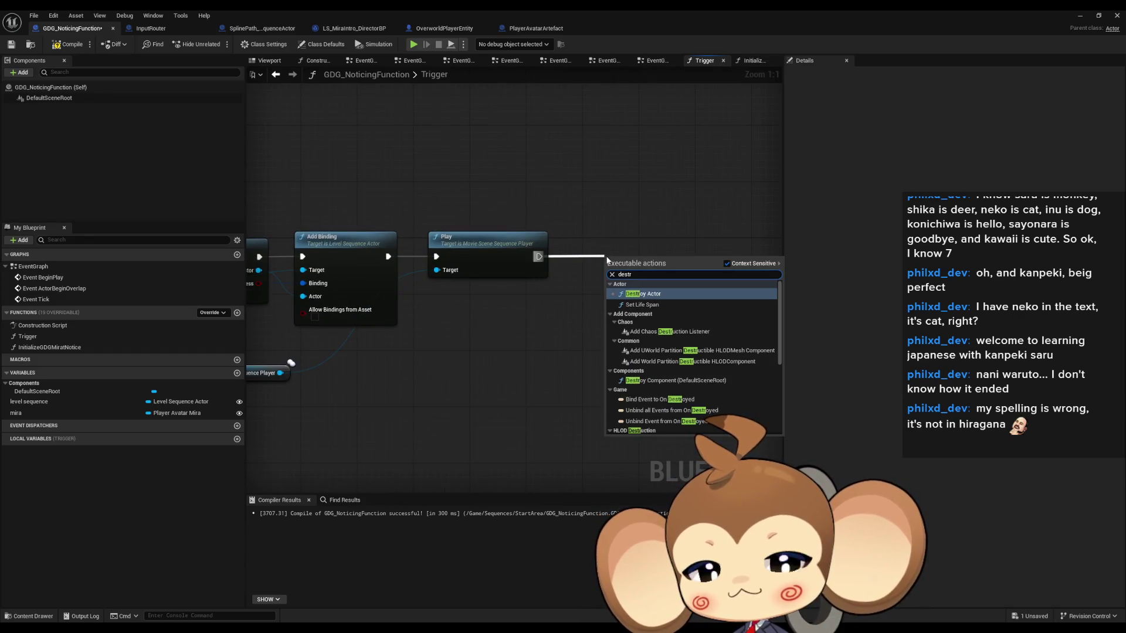
pyautogui.press('Return')
pyautogui.moveTo(638, 268); pyautogui.dragTo(607, 246)
pyautogui.click(630, 297)
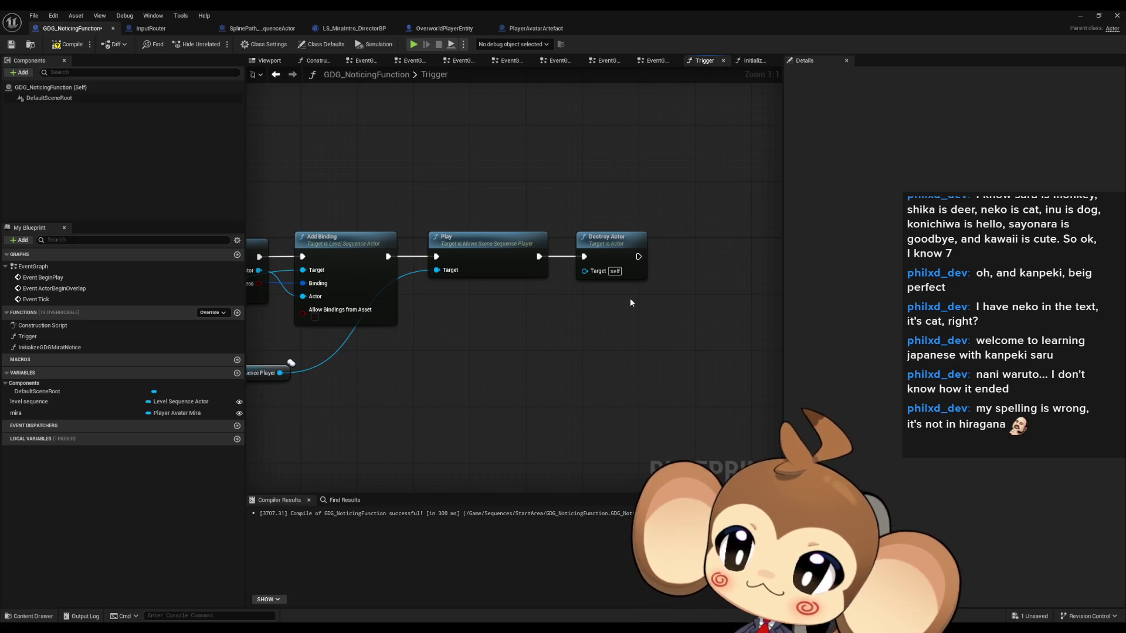
pyautogui.moveTo(565, 242)
pyautogui.mouseDown()
pyautogui.moveTo(792, 192)
pyautogui.moveTo(960, 198)
pyautogui.mouseUp()
# - Delete the mira variable and check the level sequence variable's properties
pyautogui.click(58, 413)
pyautogui.press('Delete')
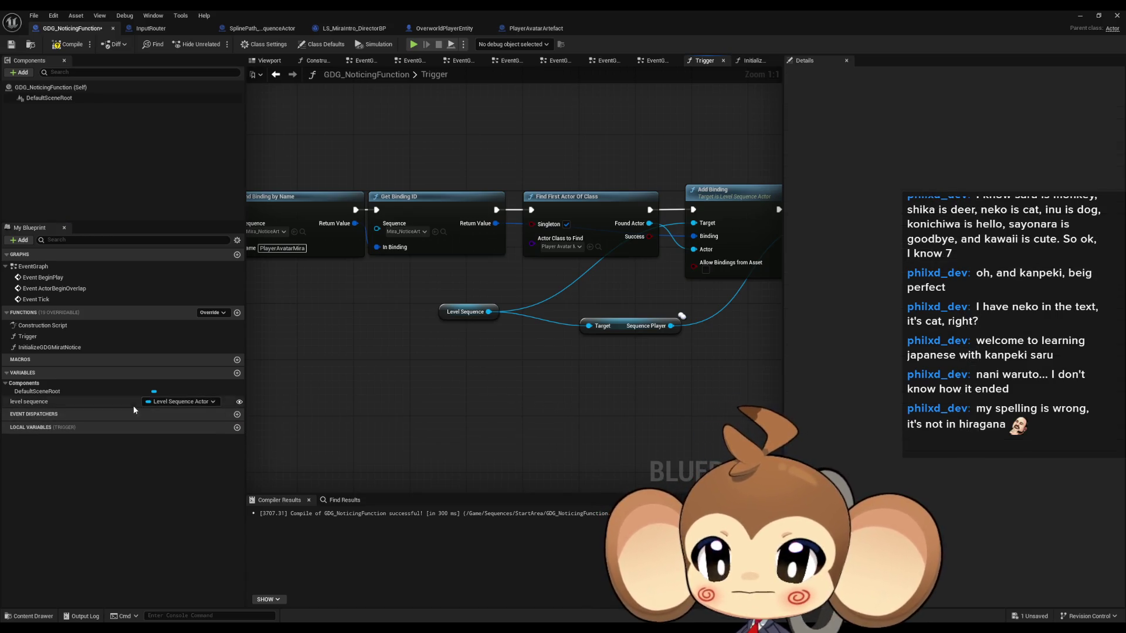
pyautogui.click(48, 401)
pyautogui.click(545, 413)
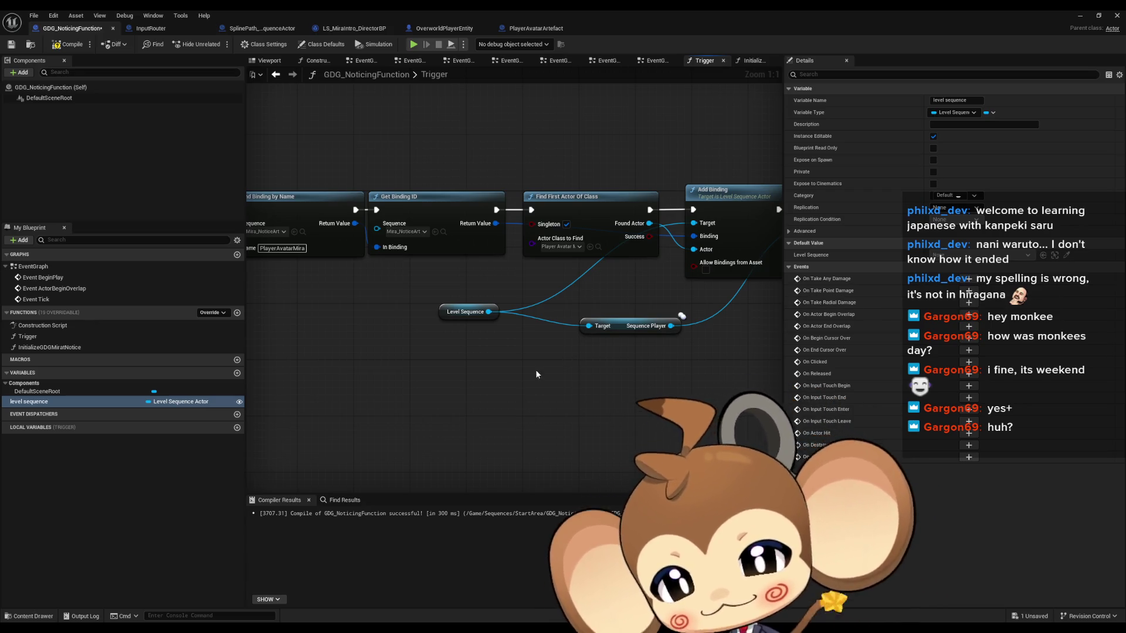
# - Compile and save the GDG_NoticingFunction Blueprint after reviewing its graph
pyautogui.scroll(-1, 695, 421)
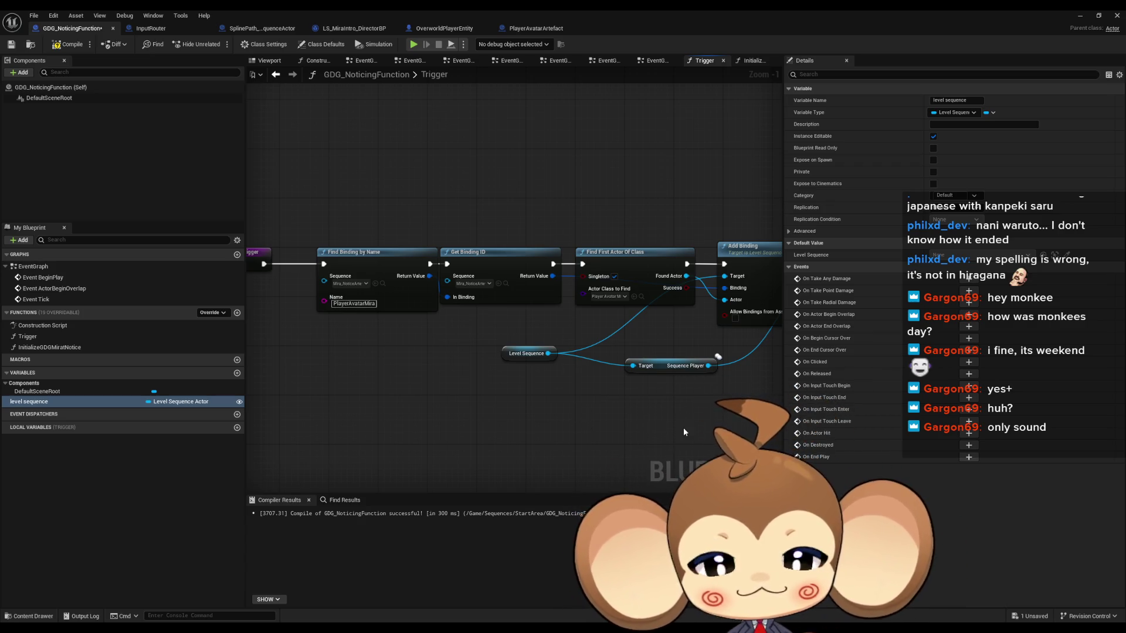
pyautogui.moveTo(686, 420); pyautogui.dragTo(650, 421)
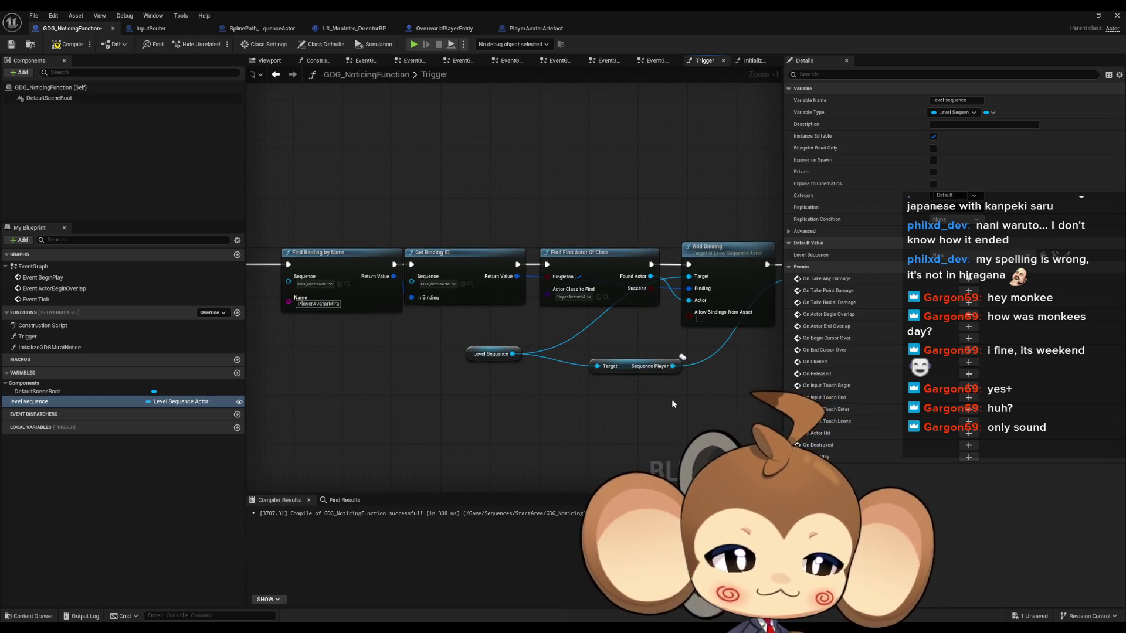
pyautogui.scroll(-3, 558, 397)
pyautogui.moveTo(641, 375); pyautogui.dragTo(673, 340)
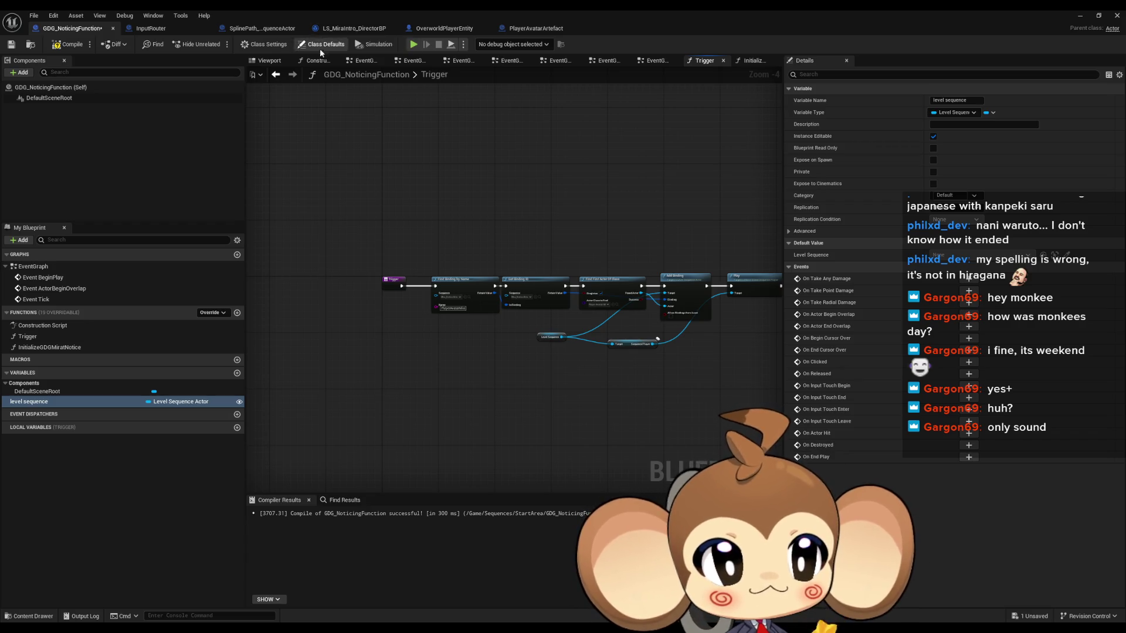
pyautogui.click(69, 44)
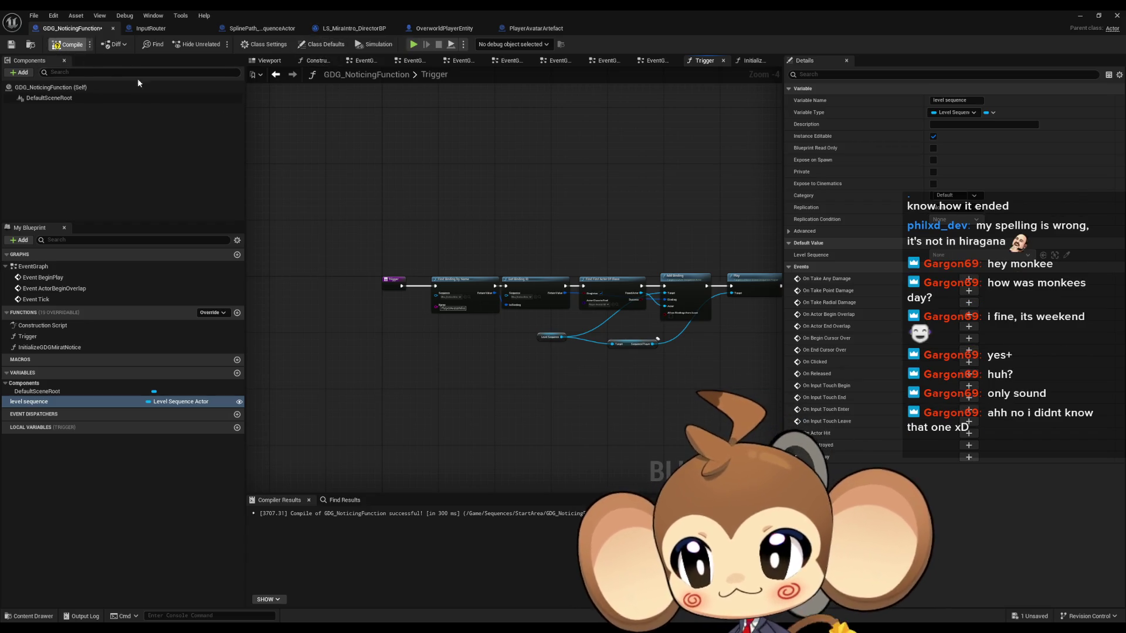
# - Check the Play and Destroy Actor nodes, then select the level sequence variable to view its settings
pyautogui.scroll(3, 484, 344)
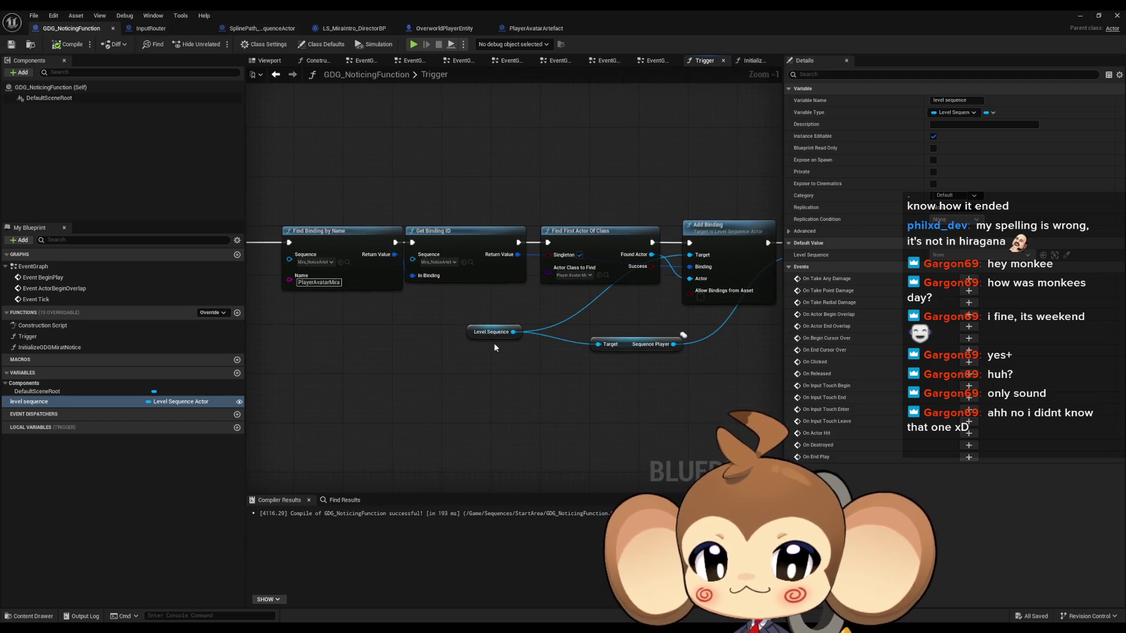
pyautogui.moveTo(487, 328); pyautogui.dragTo(478, 323)
pyautogui.click(583, 343)
pyautogui.moveTo(583, 344); pyautogui.dragTo(308, 352)
pyautogui.moveTo(534, 170)
pyautogui.mouseDown()
pyautogui.moveTo(385, 168)
pyautogui.moveTo(303, 222)
pyautogui.moveTo(633, 229)
pyautogui.moveTo(462, 382)
pyautogui.mouseUp()
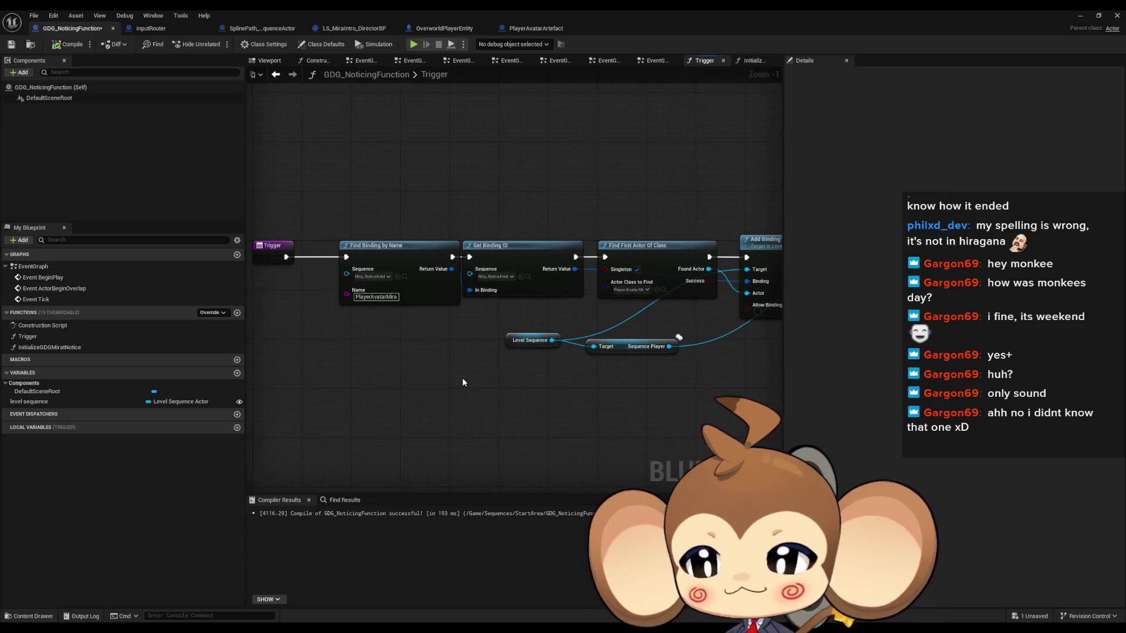
pyautogui.click(65, 402)
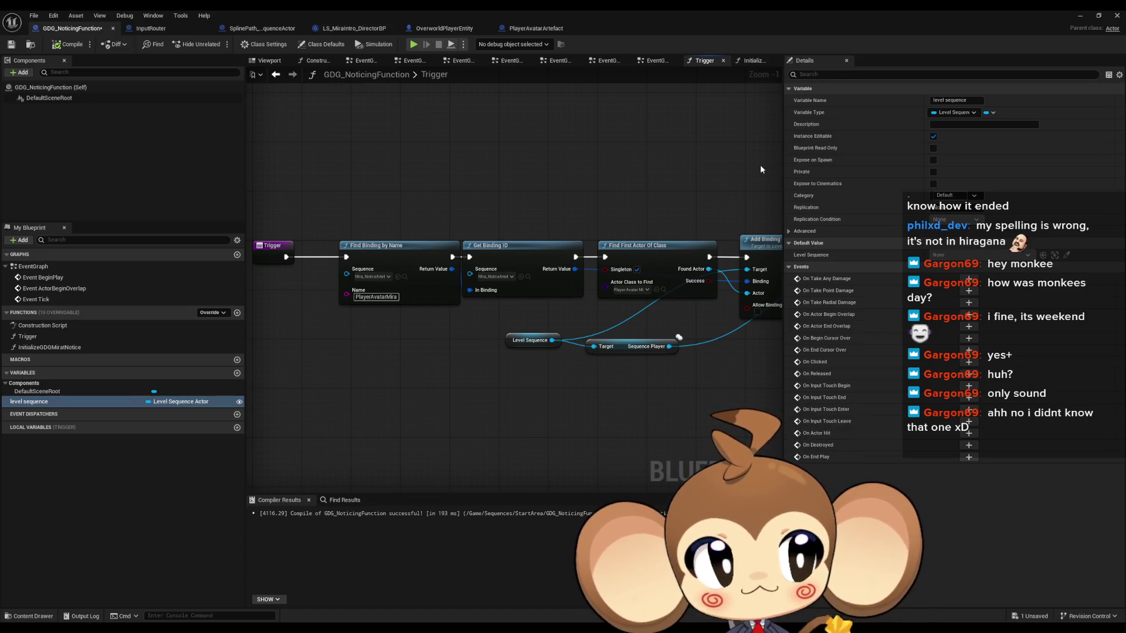
# - In the StartArea sequence data table, add a new row named StartAreaMiraNotice
pyautogui.click(1081, 15)
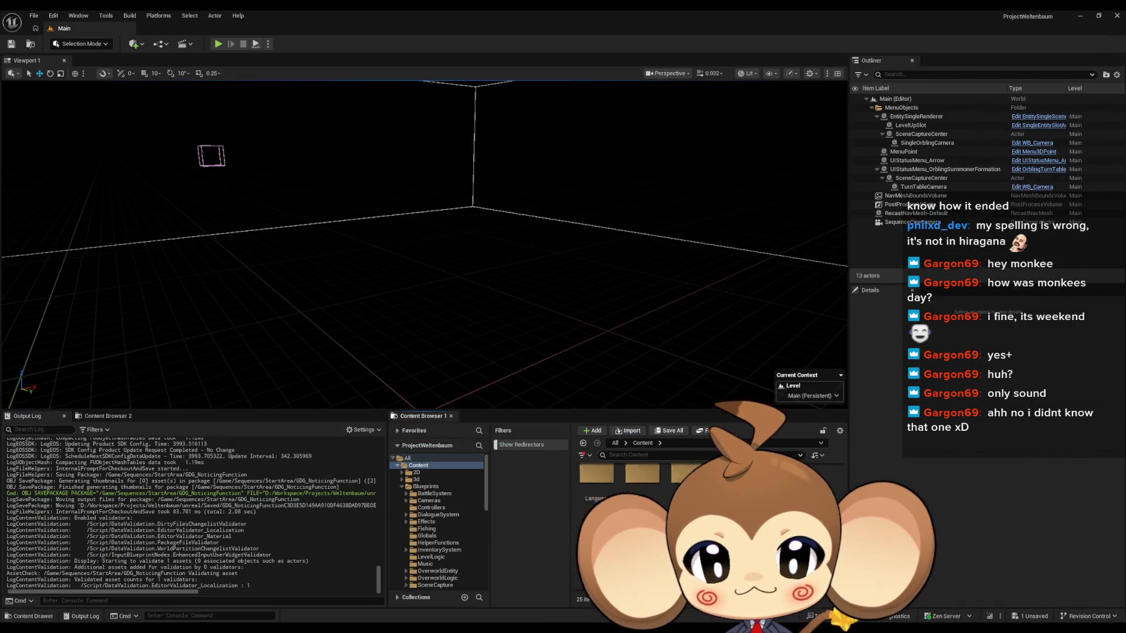
pyautogui.click(429, 538)
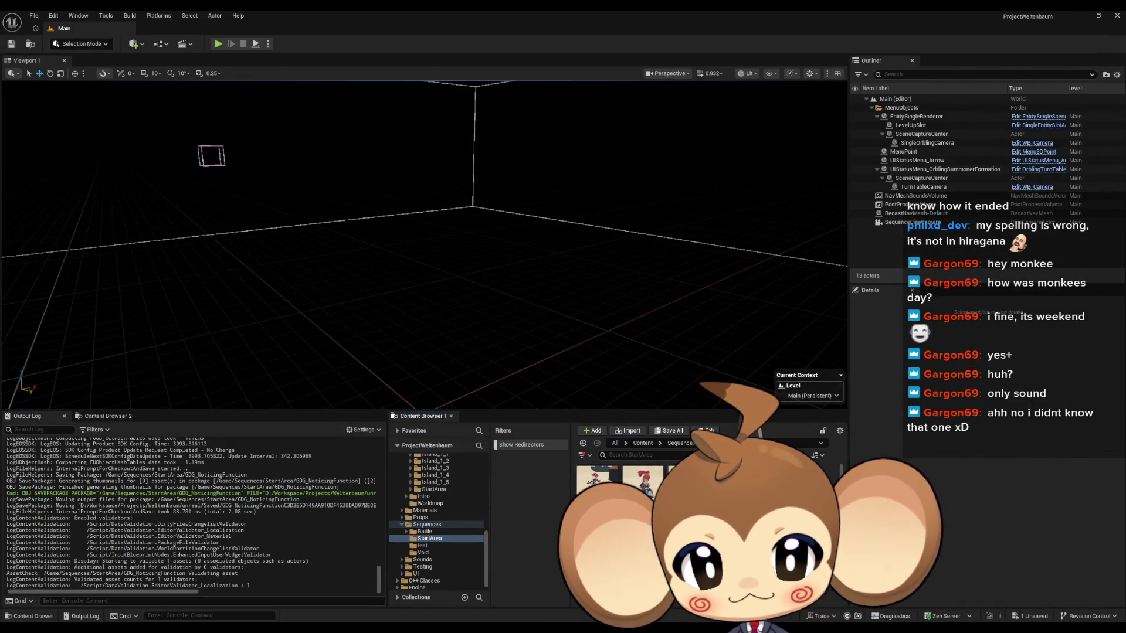
pyautogui.doubleClick(683, 472)
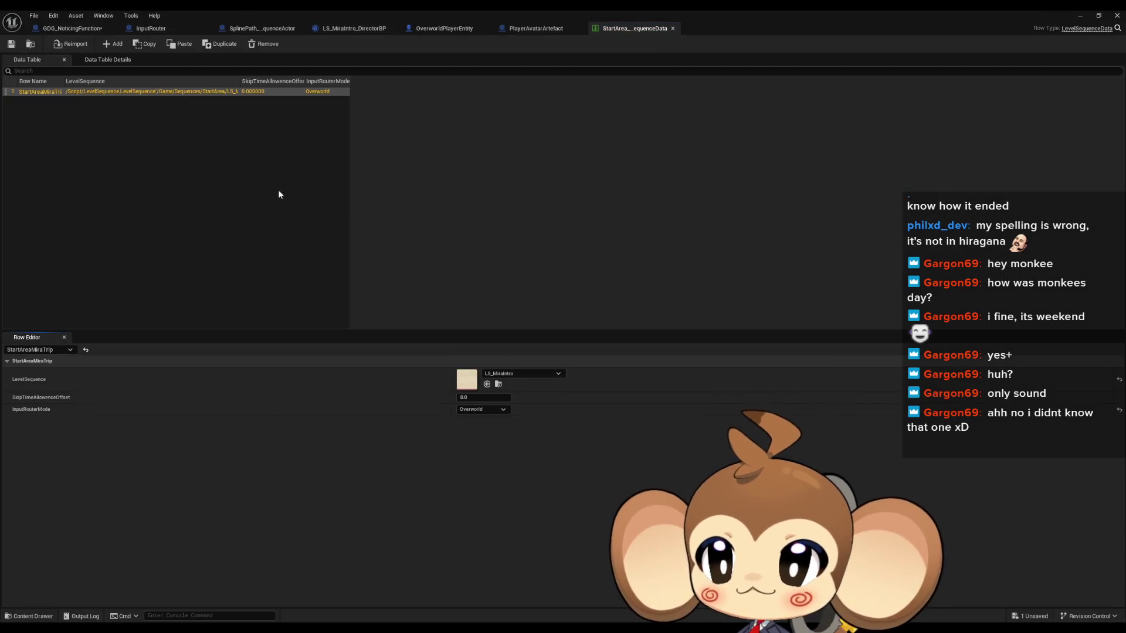
pyautogui.click(113, 46)
pyautogui.doubleClick(30, 102)
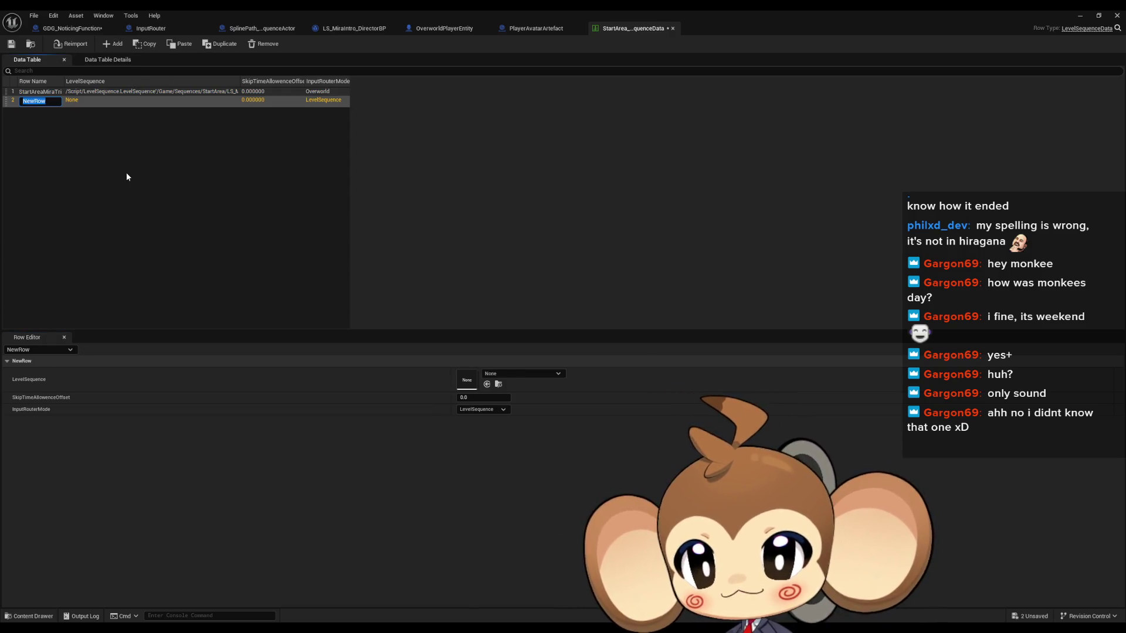
pyautogui.write('Mi')
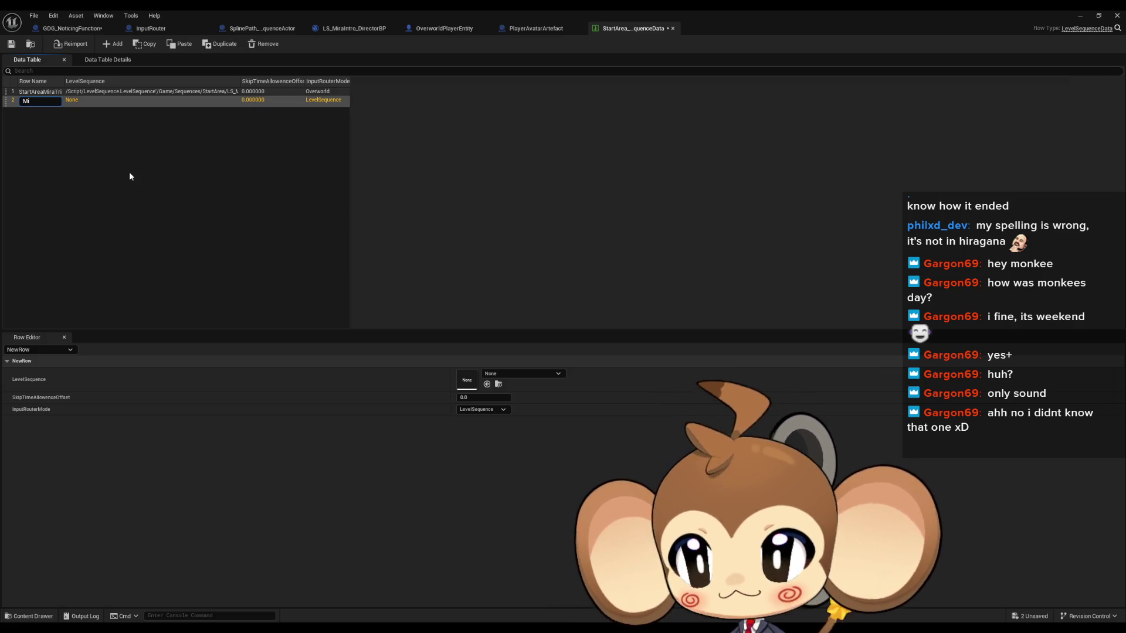
pyautogui.write('raNotice')
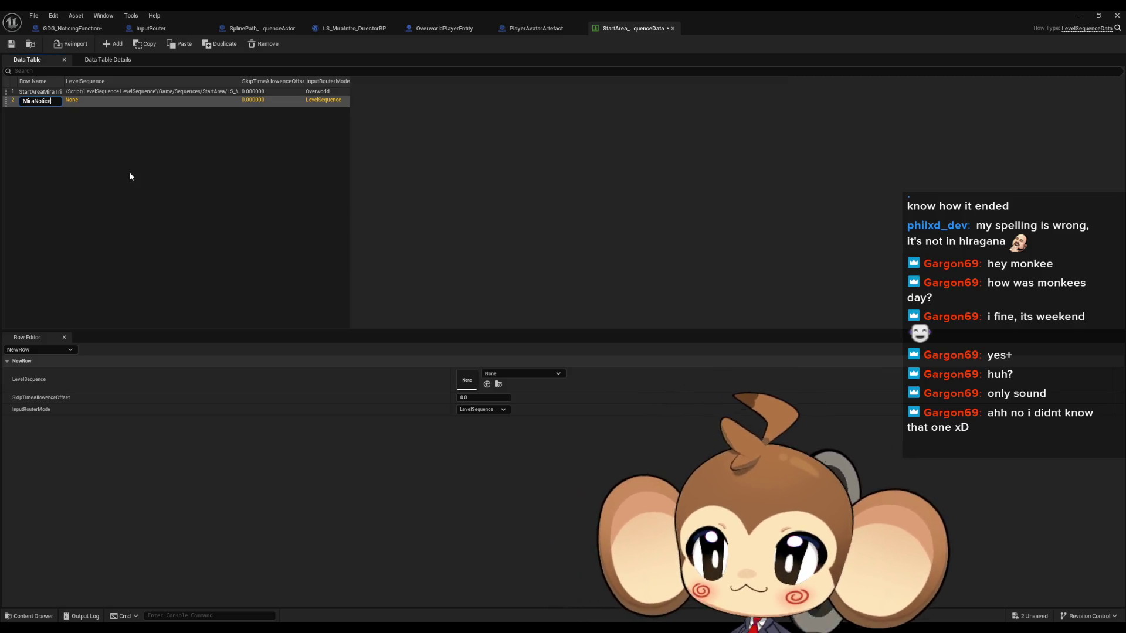
pyautogui.press('Home')
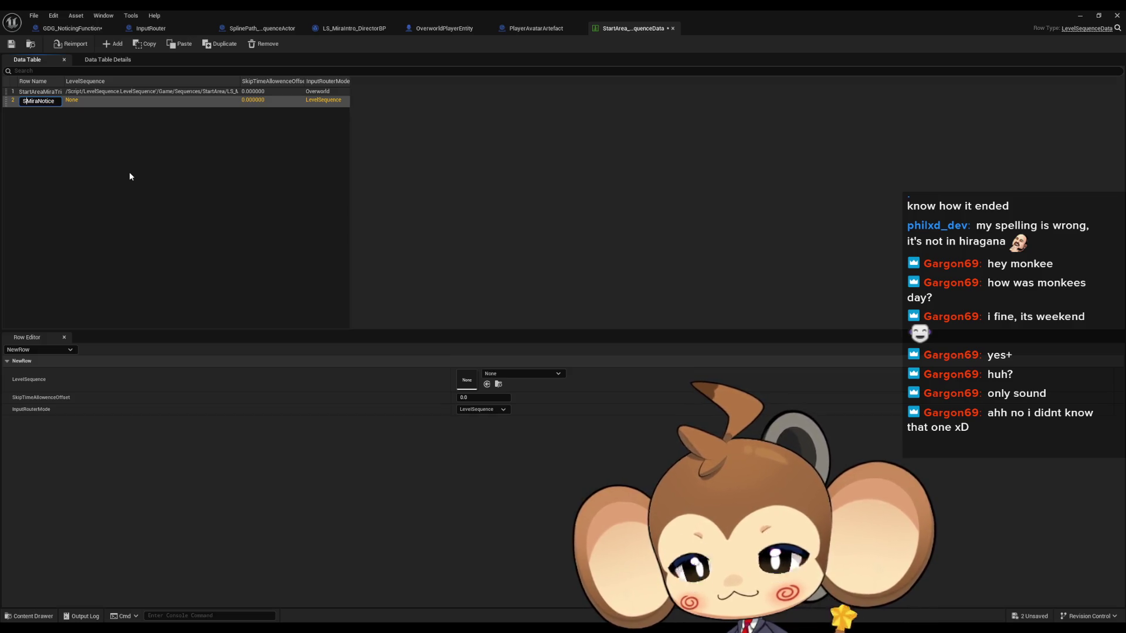
pyautogui.write('StartArea')
pyautogui.press('Return')
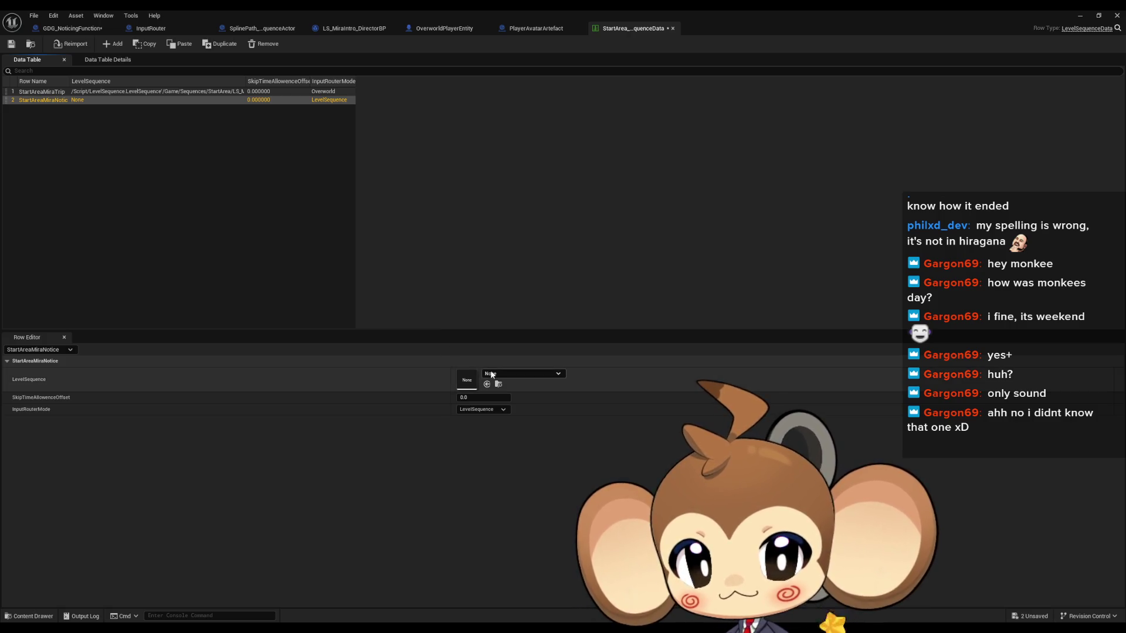
# - Give the row level sequence Mira_NoticeArtefact and InputRouterMode Overworld, then save the table
pyautogui.click(501, 376)
pyautogui.write('mirea')
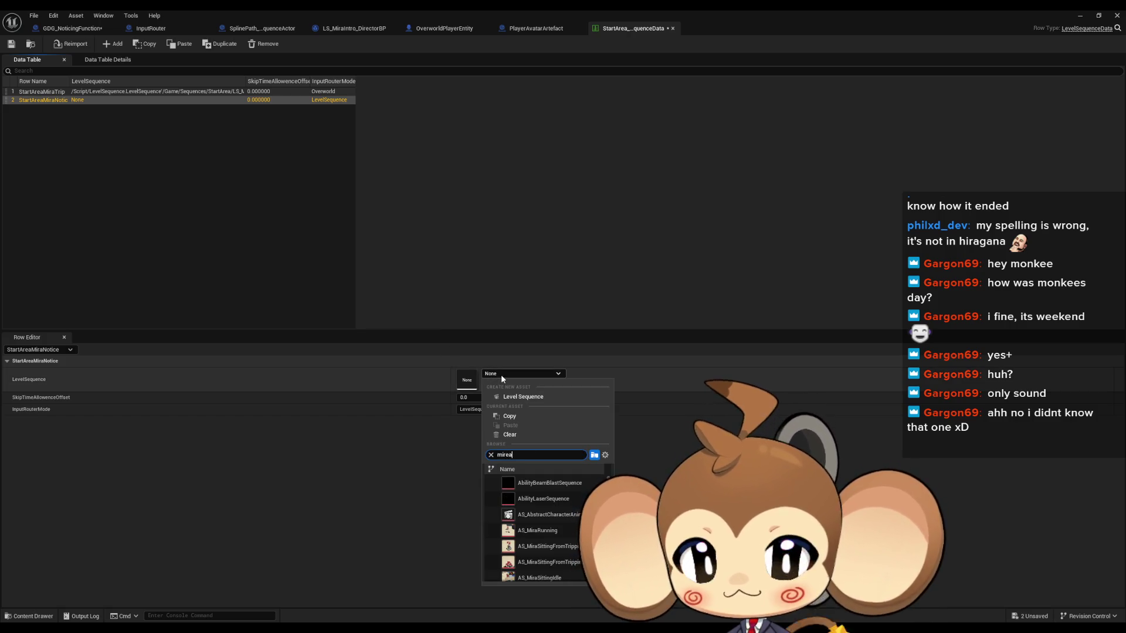
pyautogui.hotkey('ctrl', 'a')
pyautogui.write('noti')
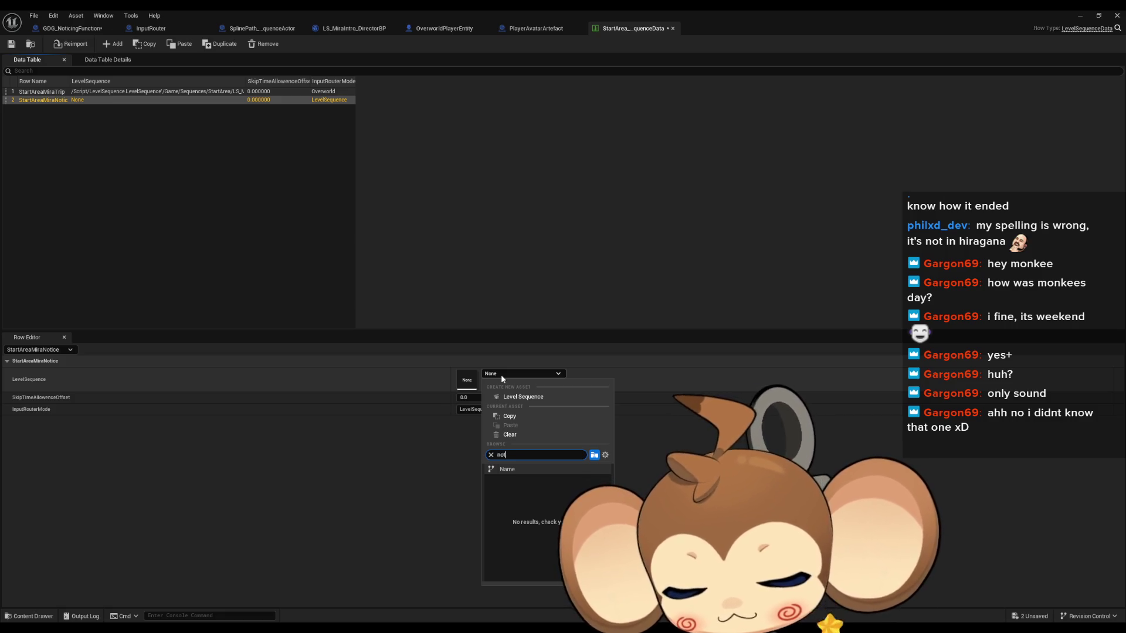
pyautogui.click(564, 483)
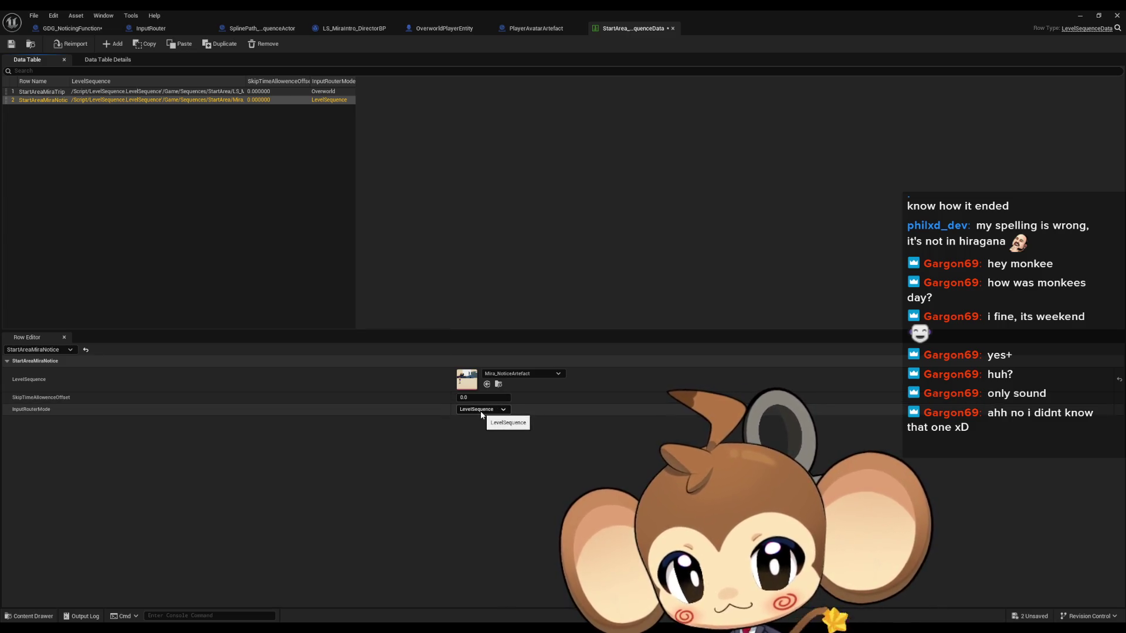
pyautogui.click(480, 410)
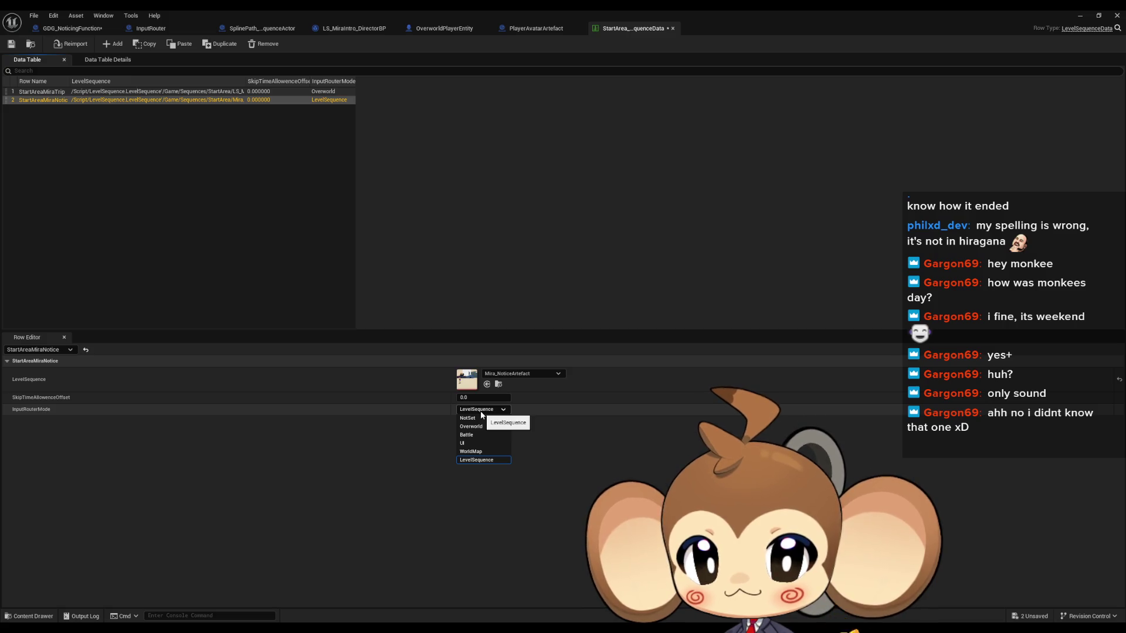
pyautogui.click(484, 428)
pyautogui.hotkey('ctrl', 's')
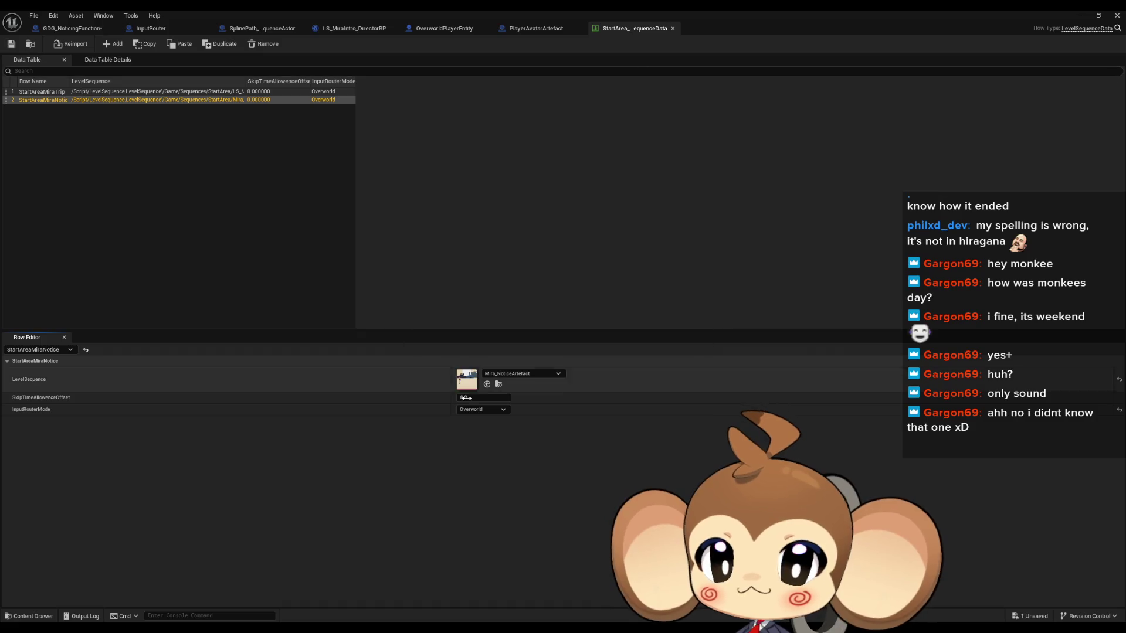
pyautogui.click(1084, 13)
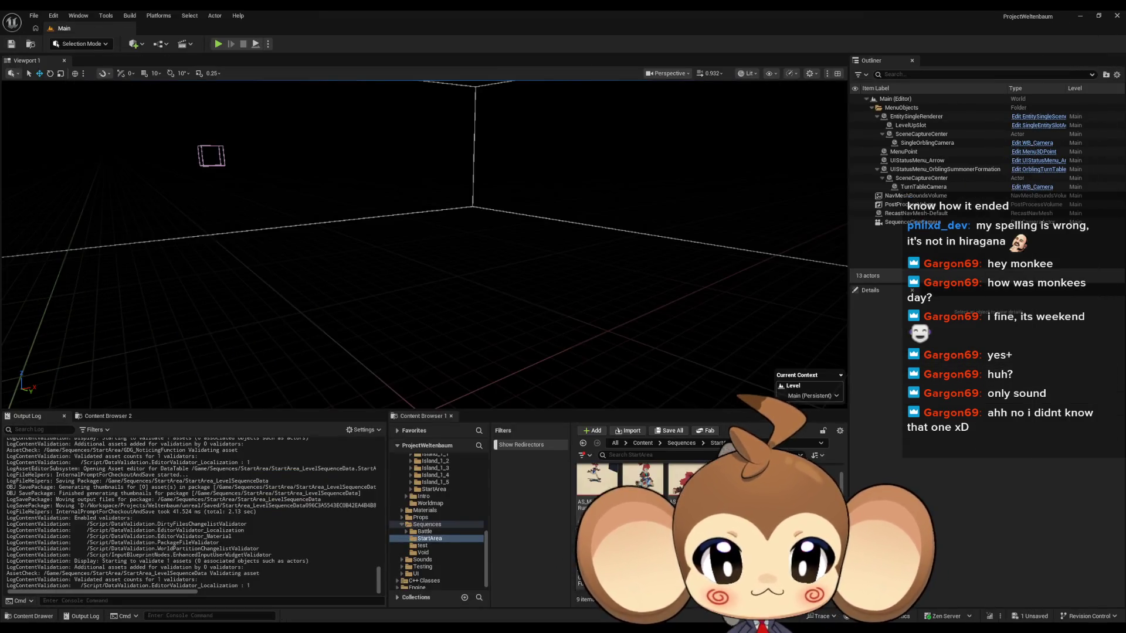
# - Open the Maps/Dummy/StartArea map, saving the pending Blueprint changes first
pyautogui.click(641, 443)
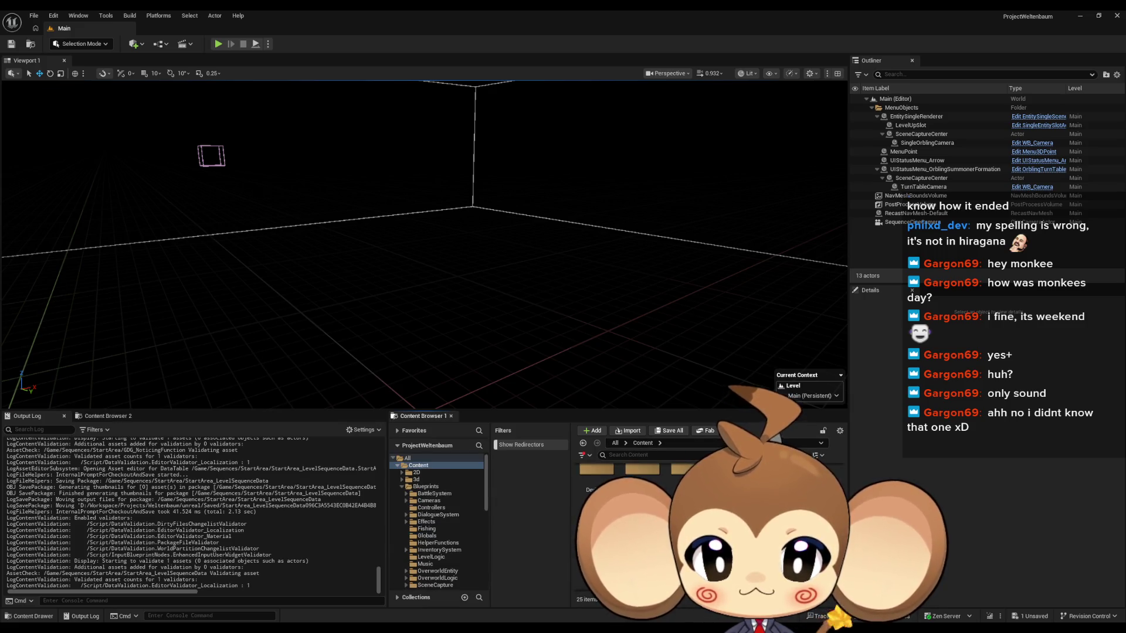
pyautogui.click(427, 545)
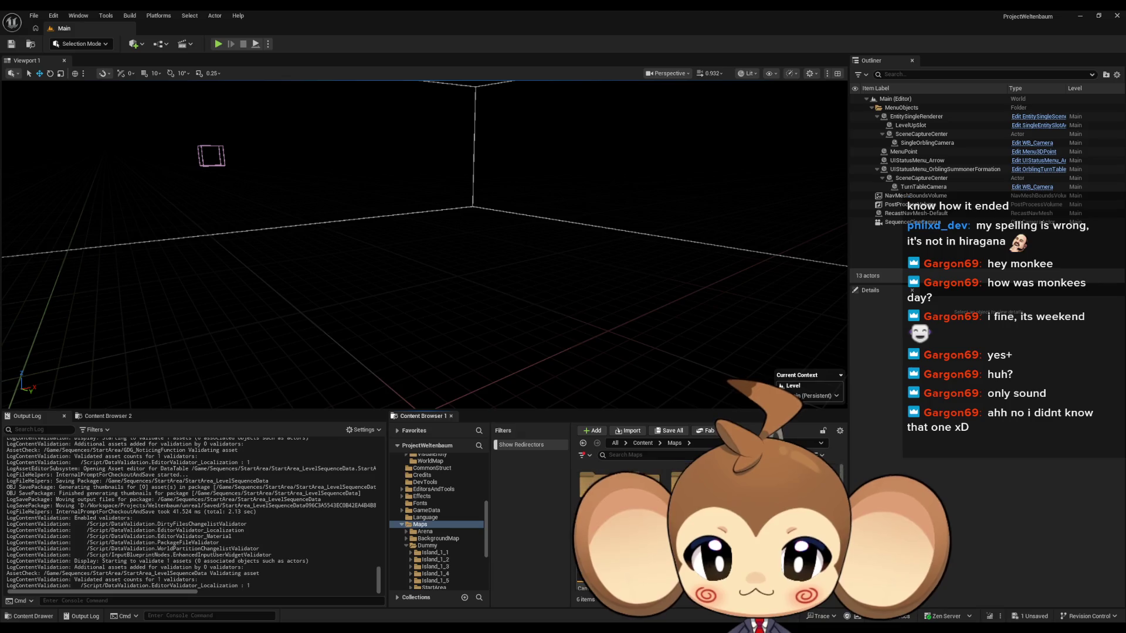
pyautogui.click(434, 587)
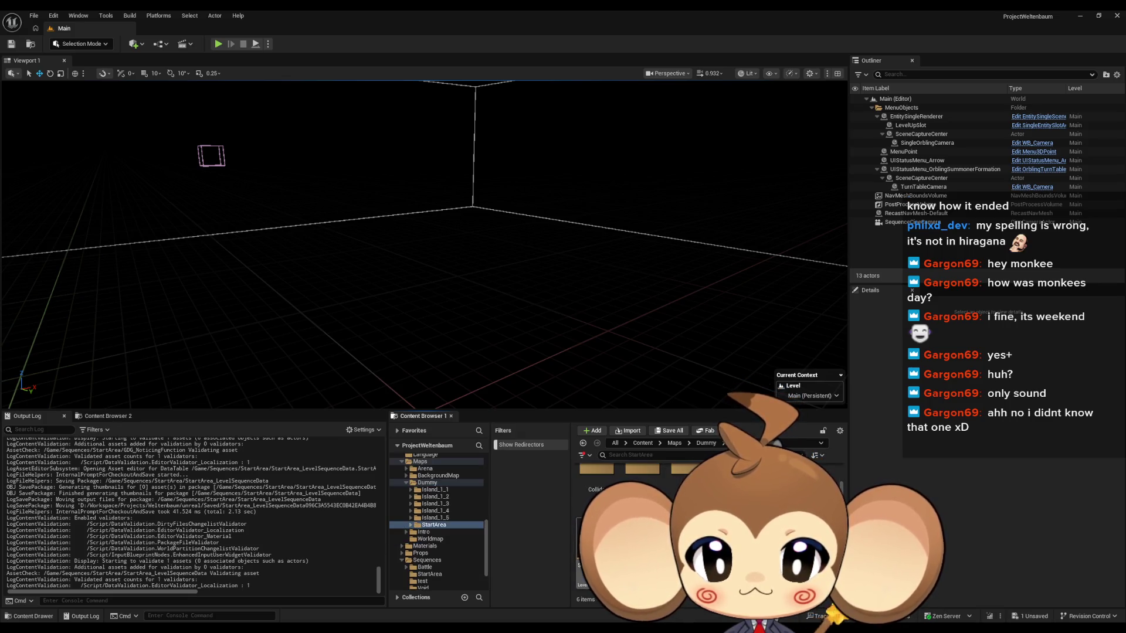
pyautogui.doubleClick(596, 483)
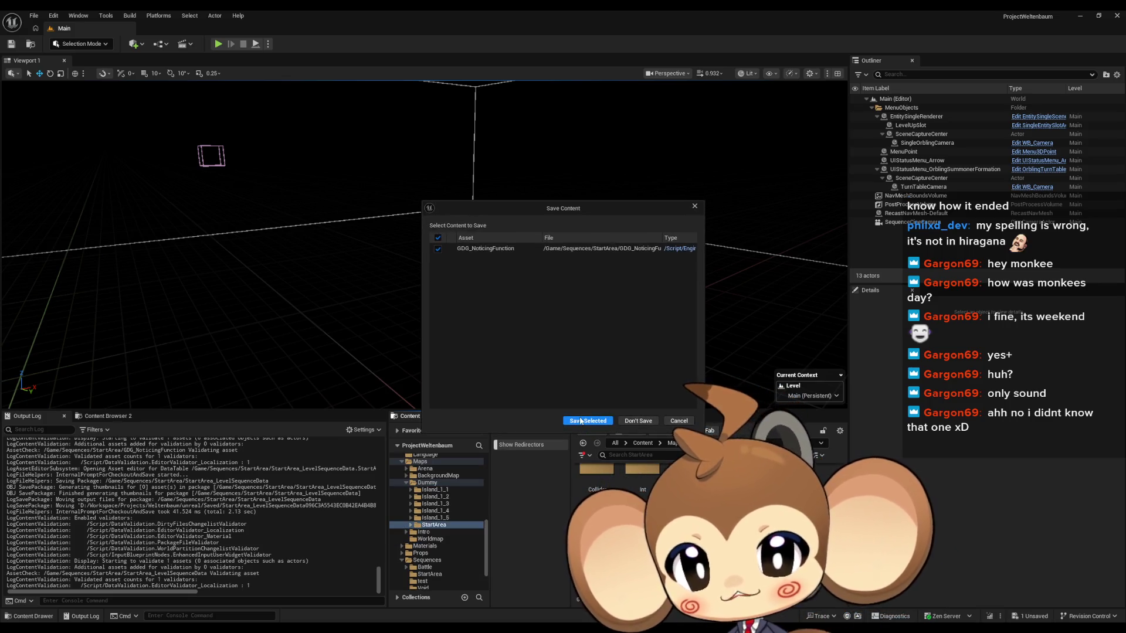
pyautogui.click(586, 411)
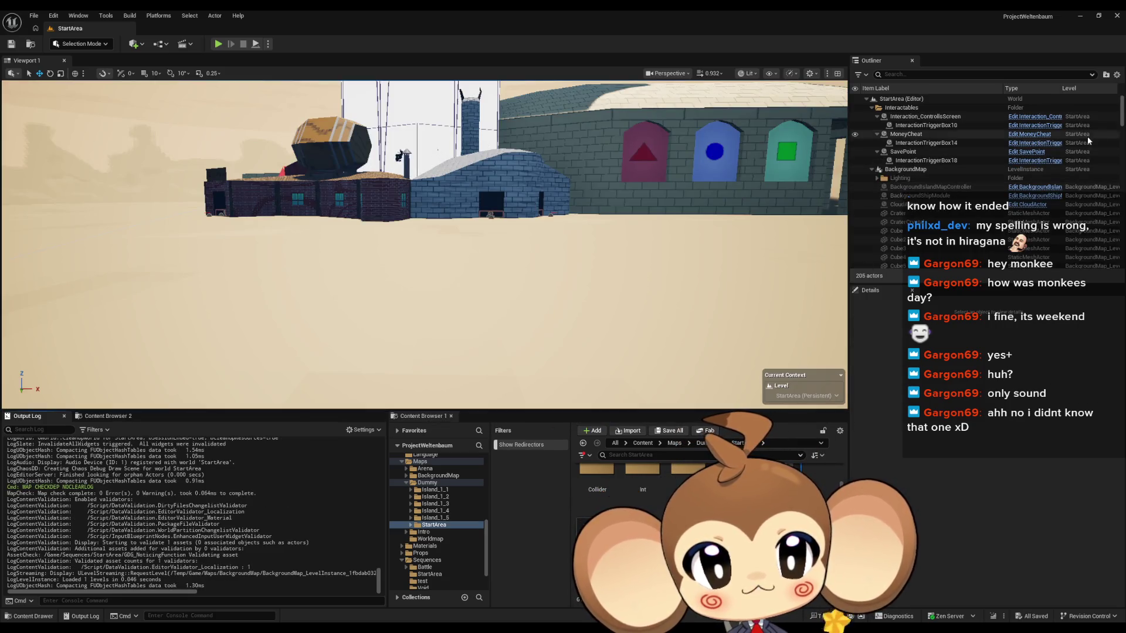
# - Check that LevelObjectCollectionRoot's level sequence entries include Mira_NoticeArtefact, then save the map
pyautogui.moveTo(1120, 111); pyautogui.dragTo(1118, 256)
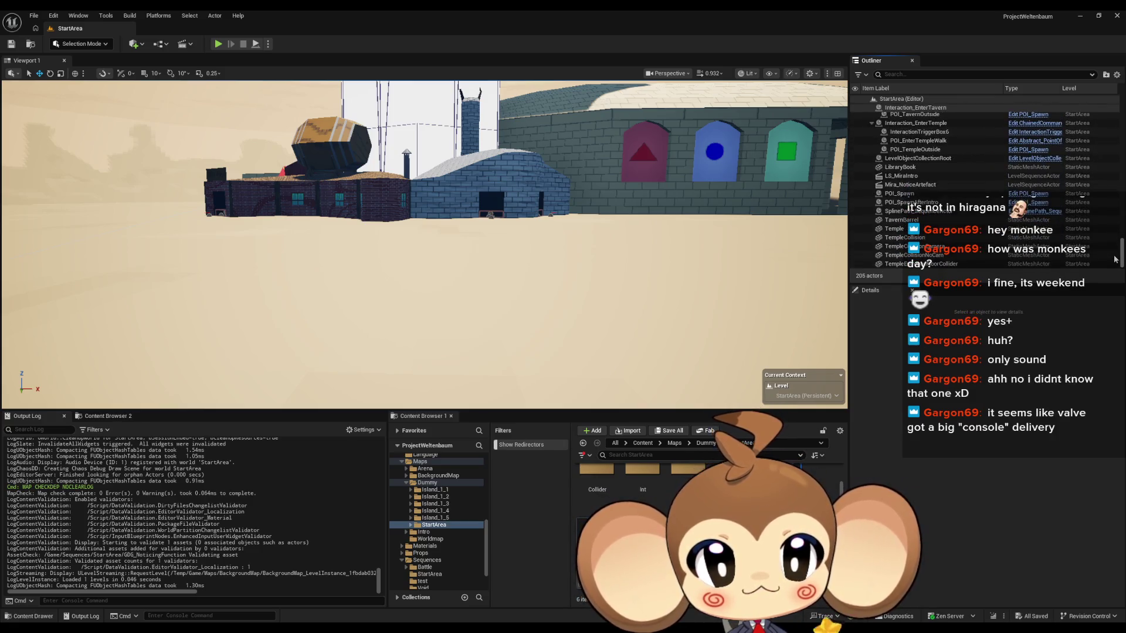
pyautogui.click(915, 158)
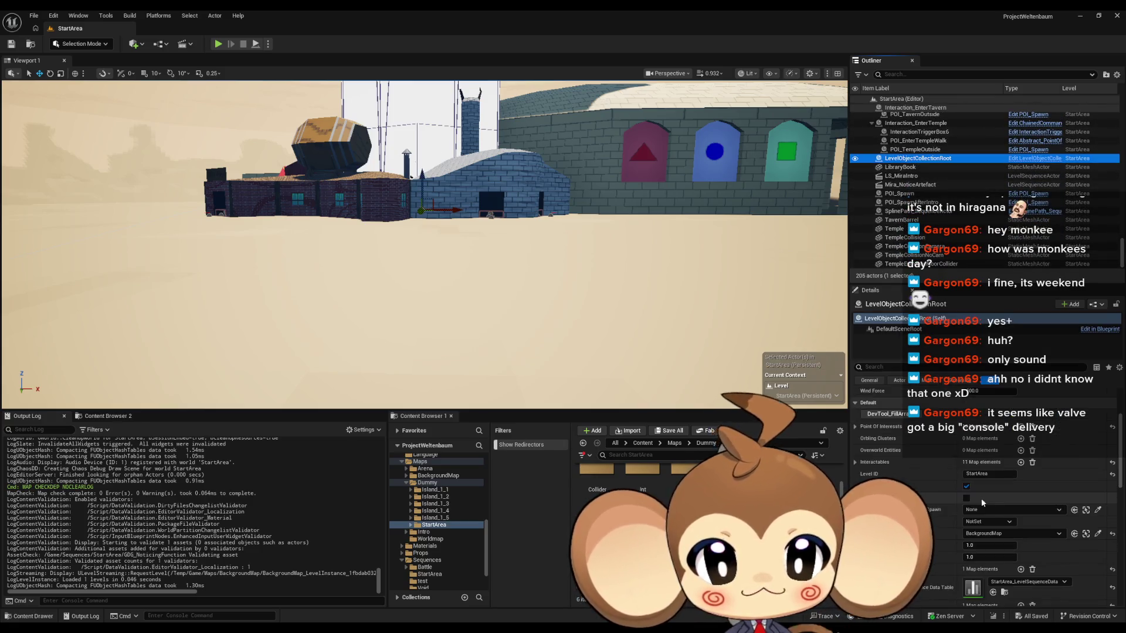
pyautogui.scroll(-3, 989, 521)
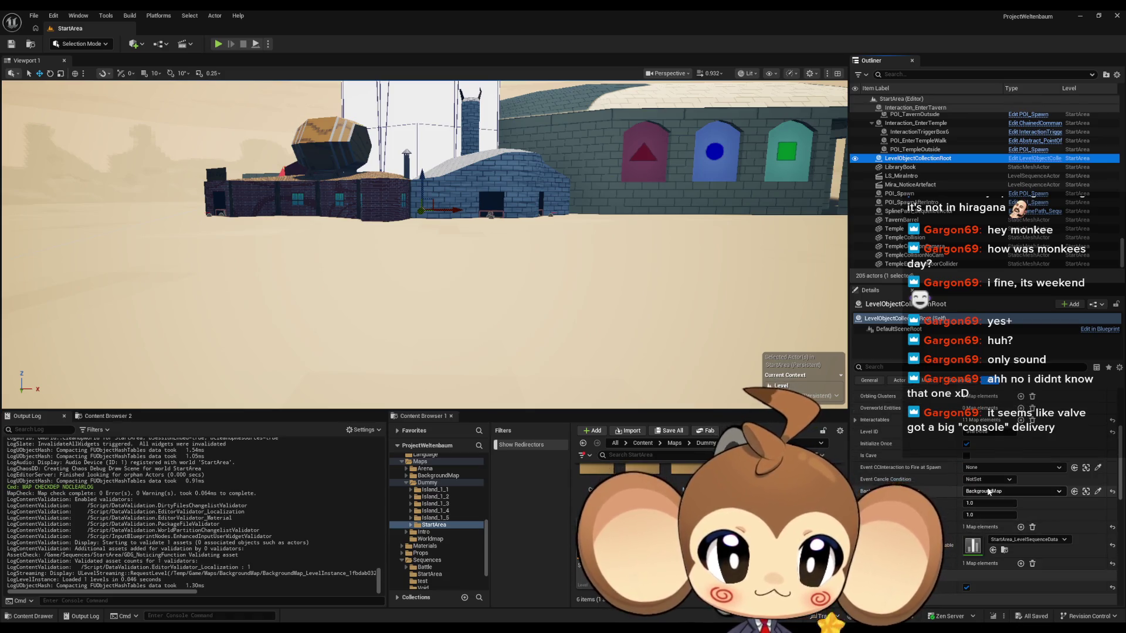
pyautogui.click(859, 545)
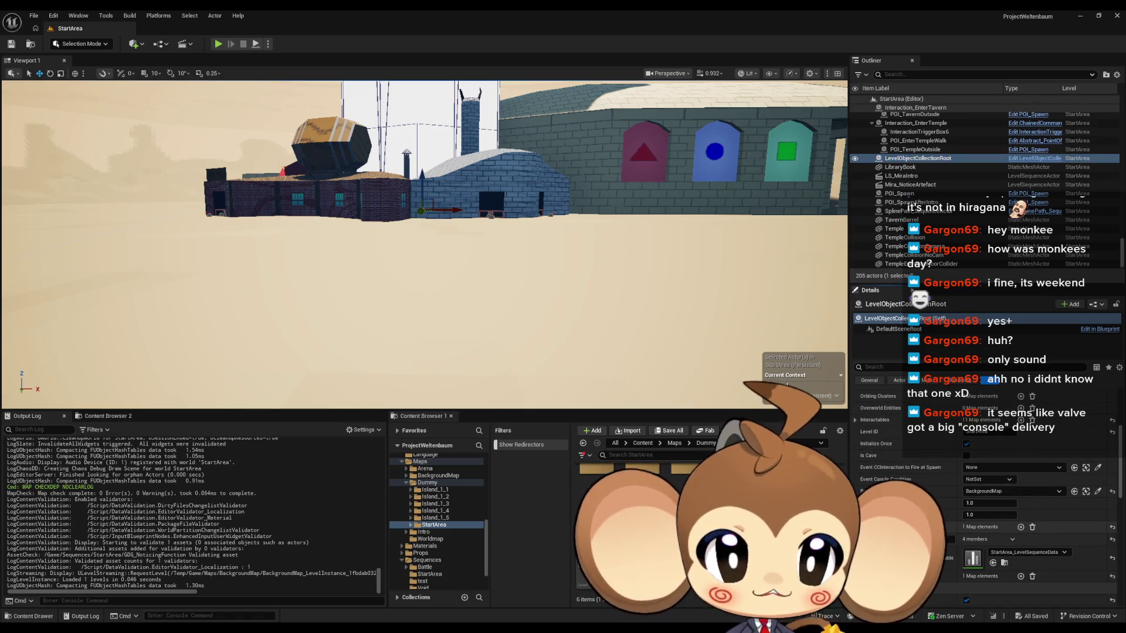
pyautogui.scroll(5, 972, 515)
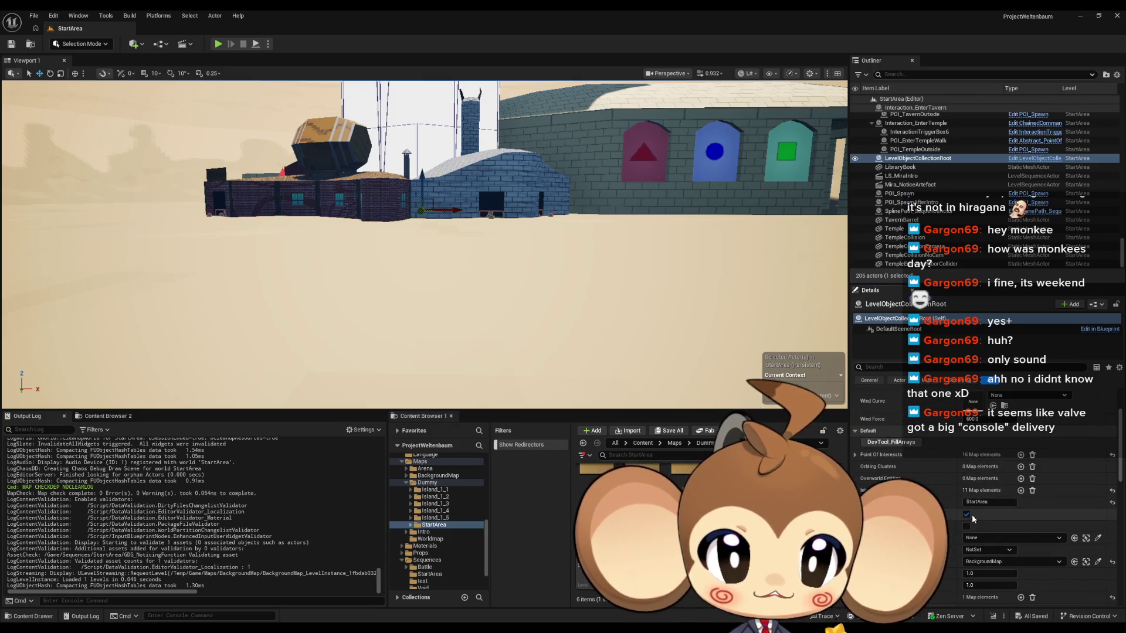
pyautogui.scroll(-6, 937, 486)
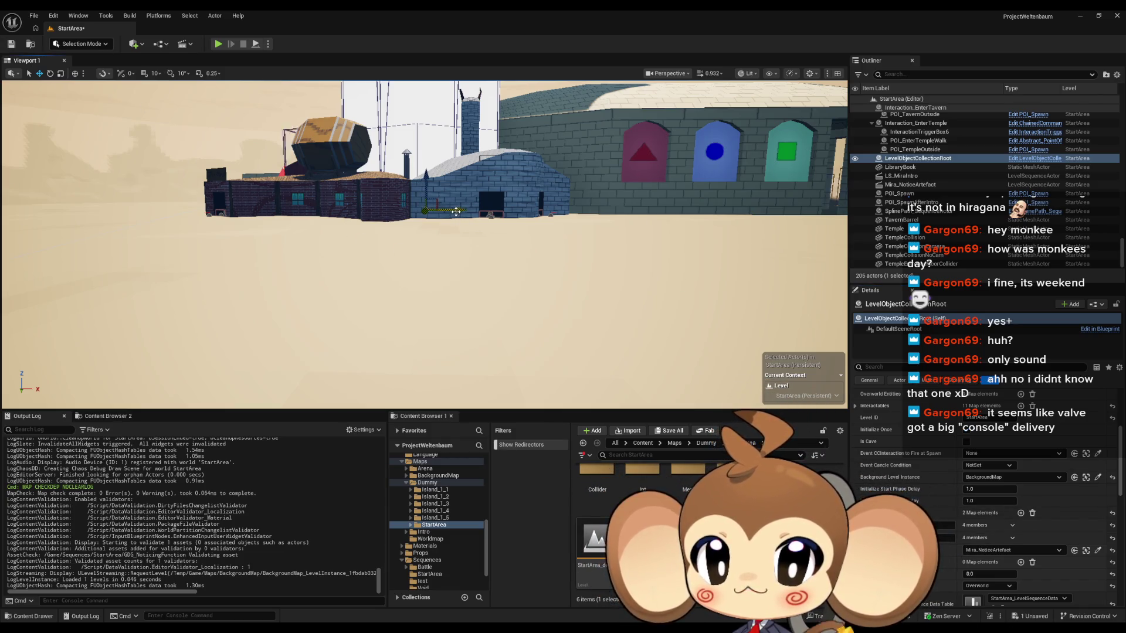
pyautogui.scroll(7, 1025, 453)
pyautogui.scroll(4, 1025, 453)
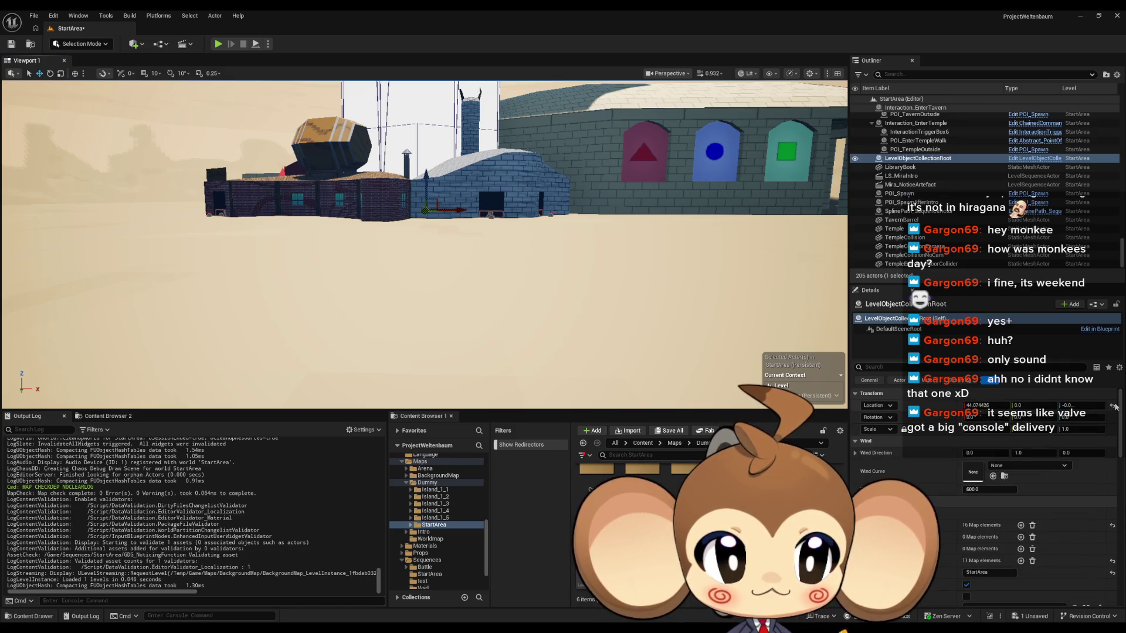
pyautogui.click(7, 46)
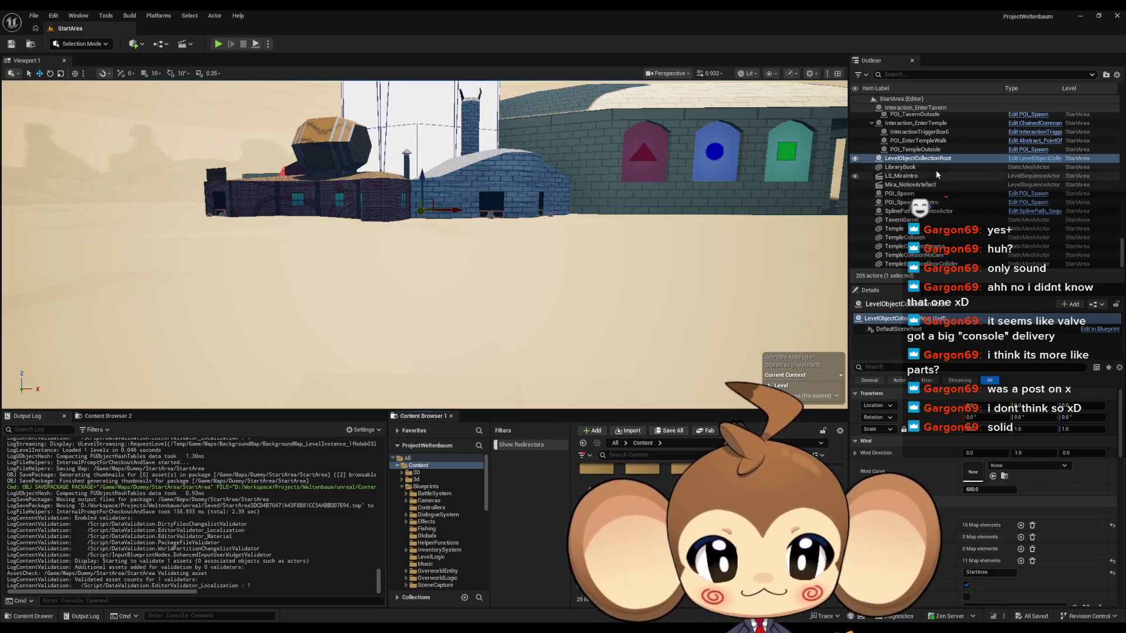
# - Select the GDG_NoticingFunction actor in the Outliner and review its Details
pyautogui.scroll(3, 943, 188)
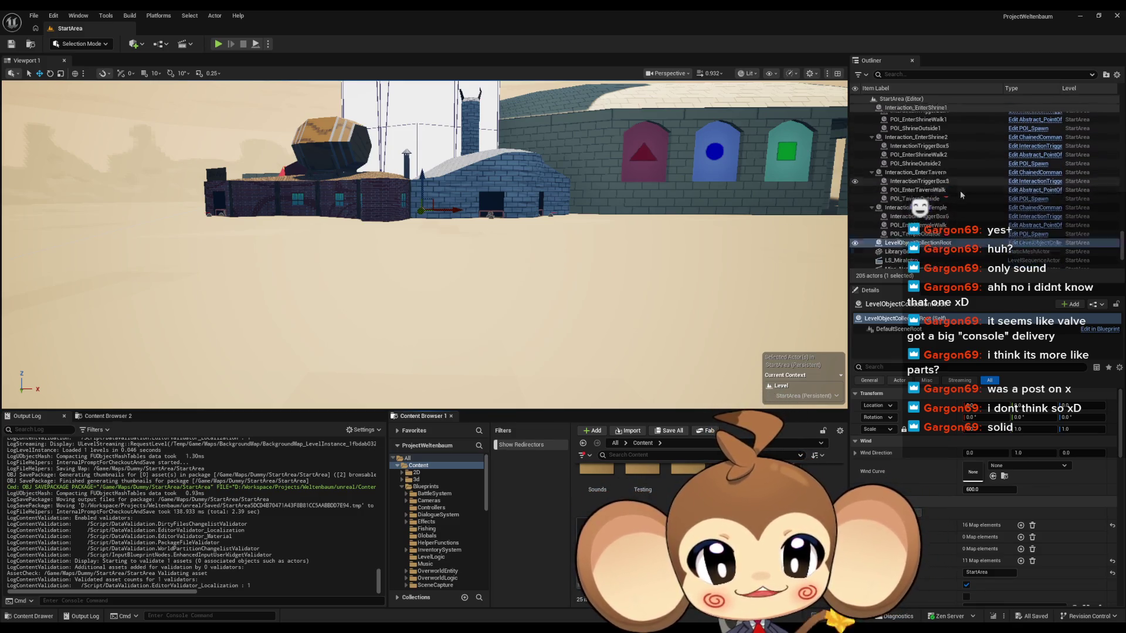
pyautogui.scroll(-3, 959, 193)
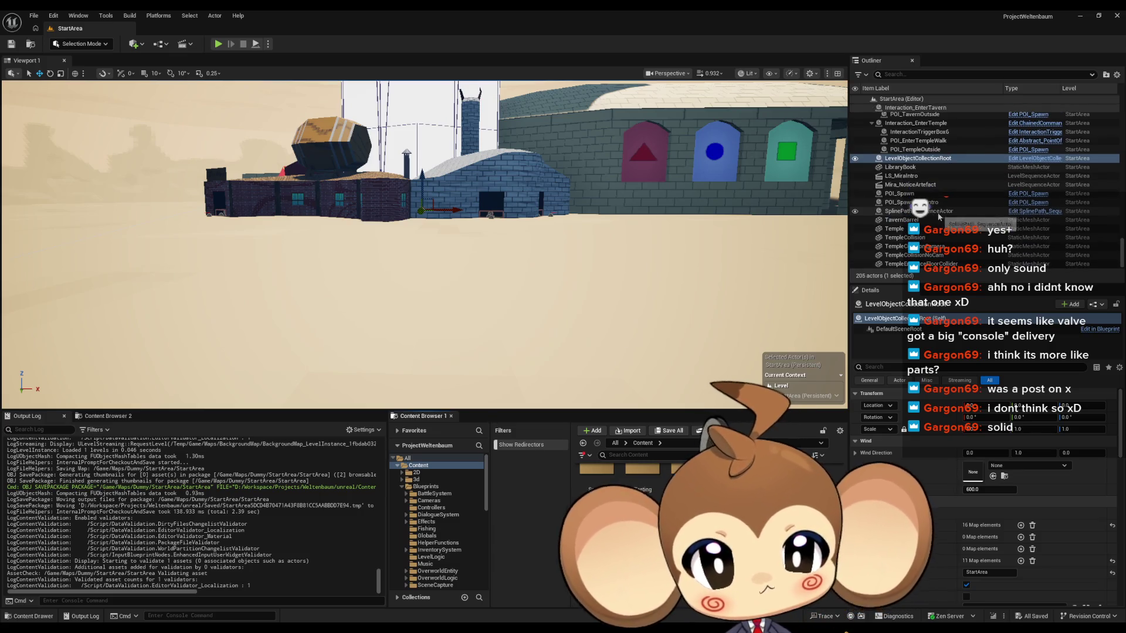
pyautogui.scroll(5, 938, 217)
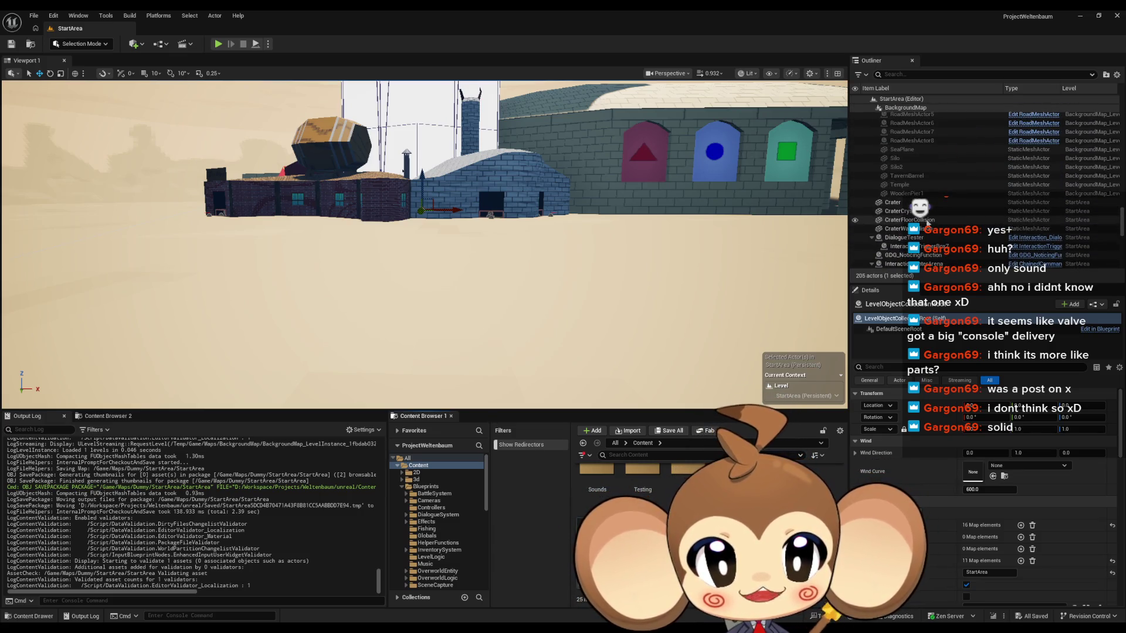
pyautogui.click(872, 237)
pyautogui.click(906, 247)
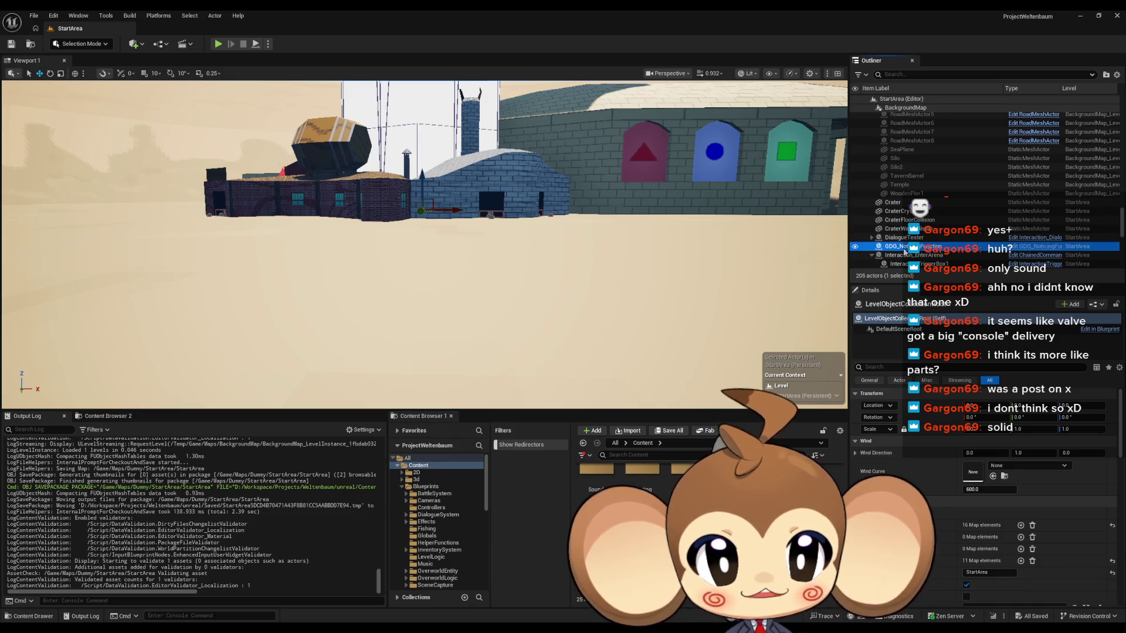
pyautogui.scroll(-1, 905, 251)
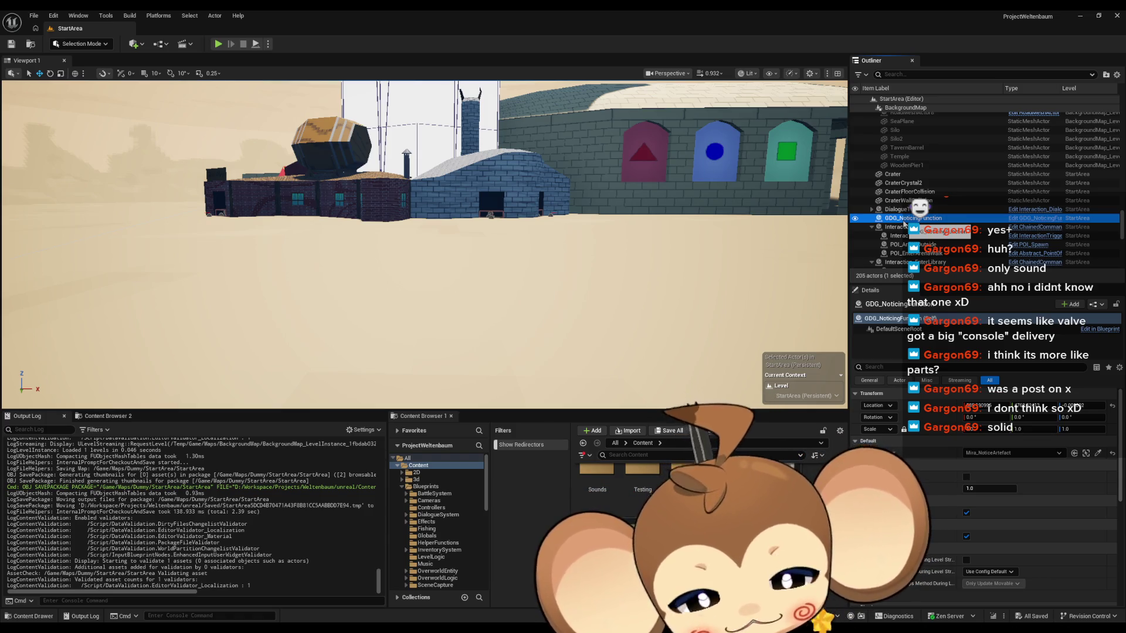
# - Delete the GDG_NoticingFunction actor, save the level, and show the Sequences/StartArea folder
pyautogui.press('Delete')
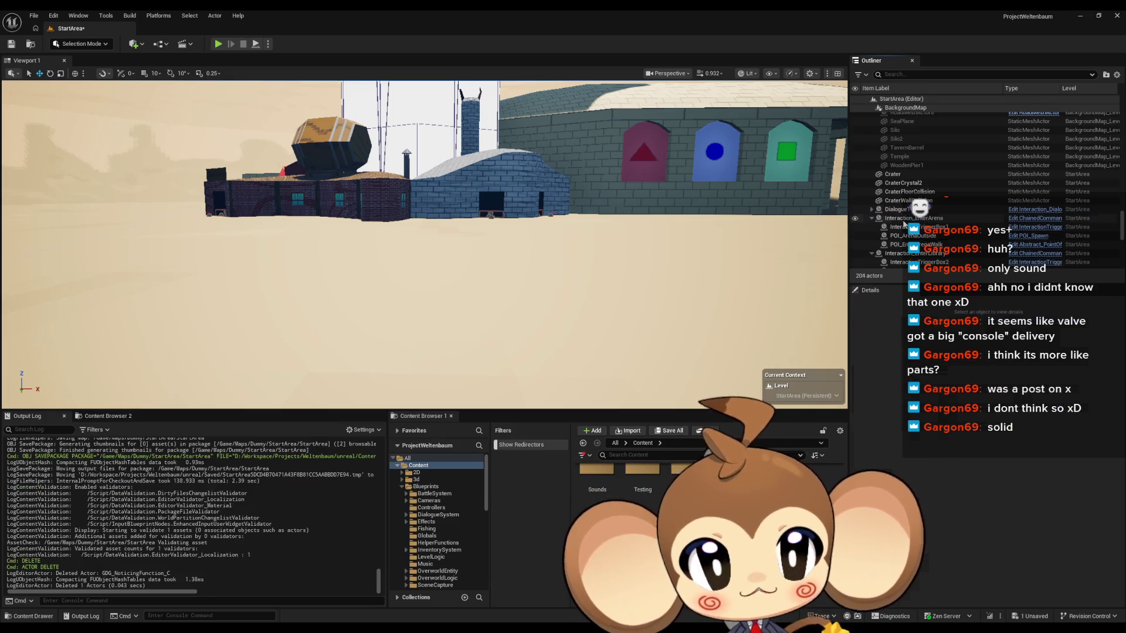
pyautogui.hotkey('ctrl', 's')
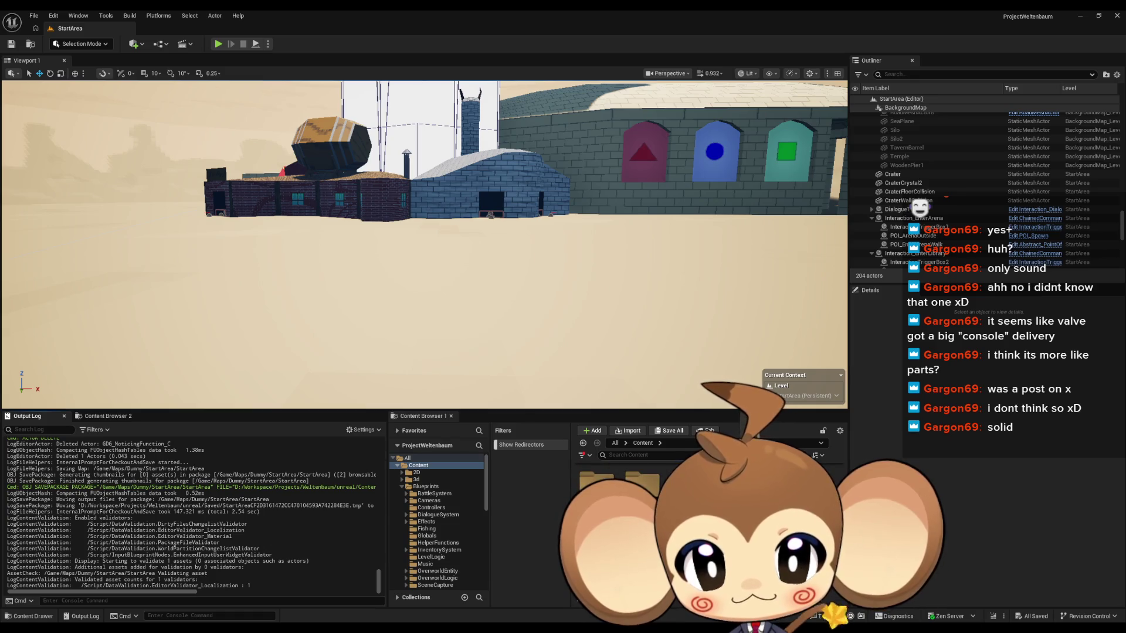
pyautogui.click(429, 538)
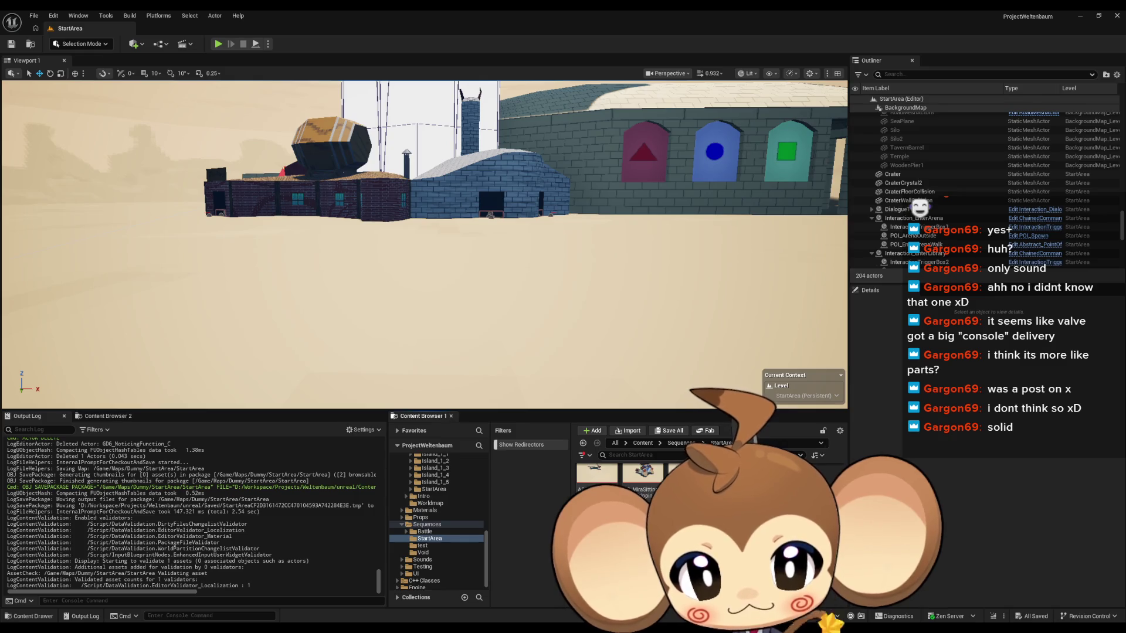
# - Open the LS_MiraIntro sequence's director blueprint
pyautogui.doubleClick(686, 472)
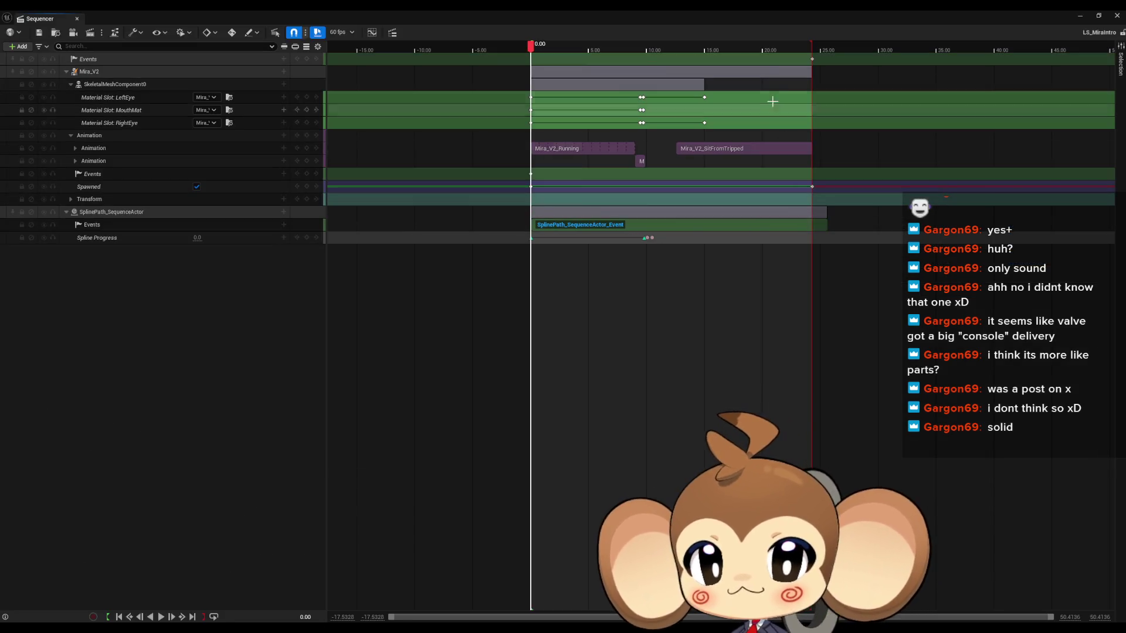
pyautogui.doubleClick(808, 59)
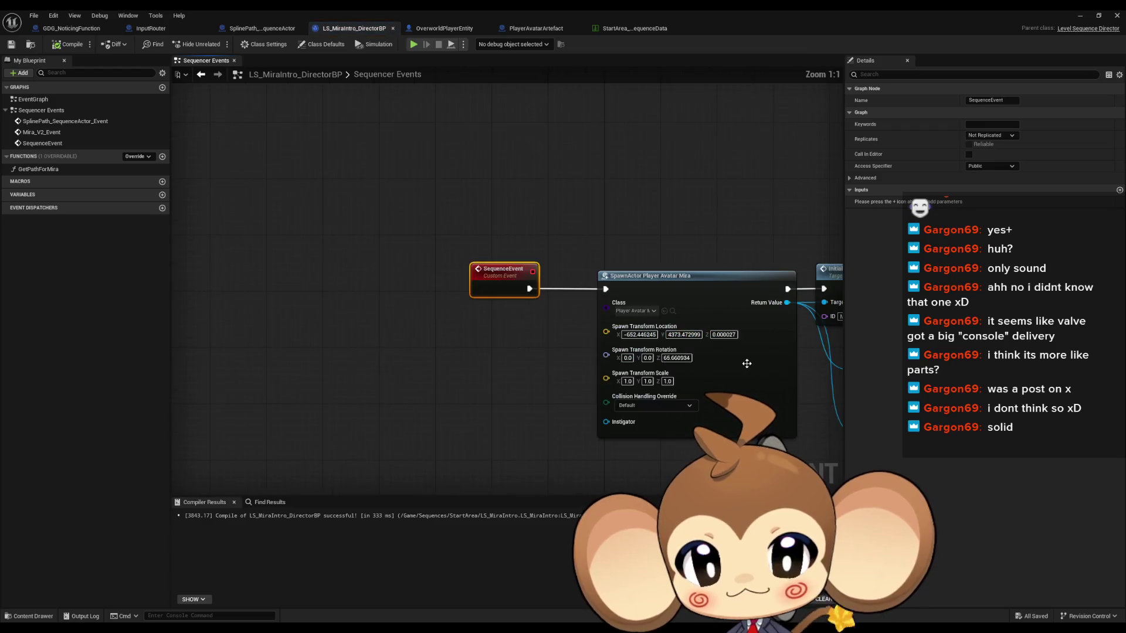
pyautogui.scroll(-5, 611, 350)
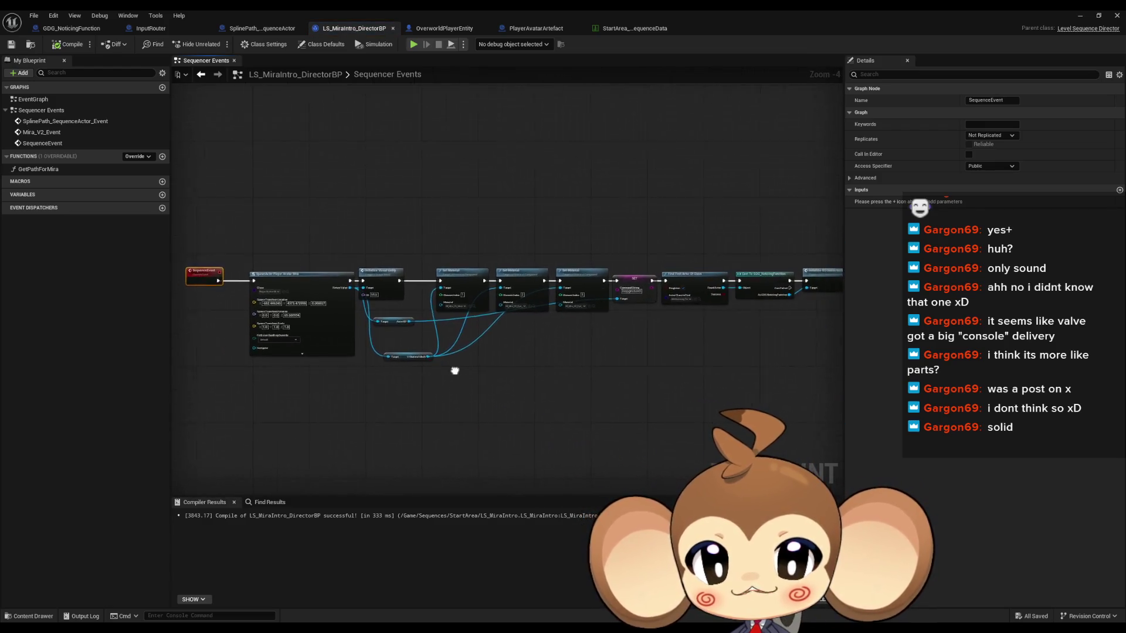
pyautogui.scroll(5, 425, 371)
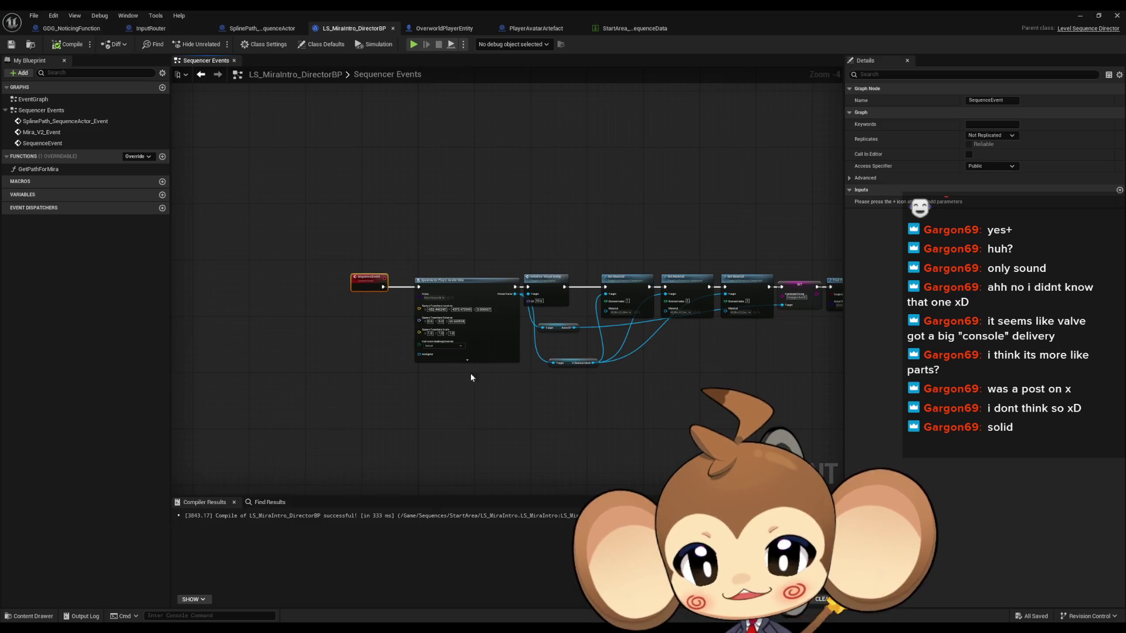
# - Paste a copy of the SpawnActor node and set its class to GDG Noticing Function
pyautogui.click(448, 296)
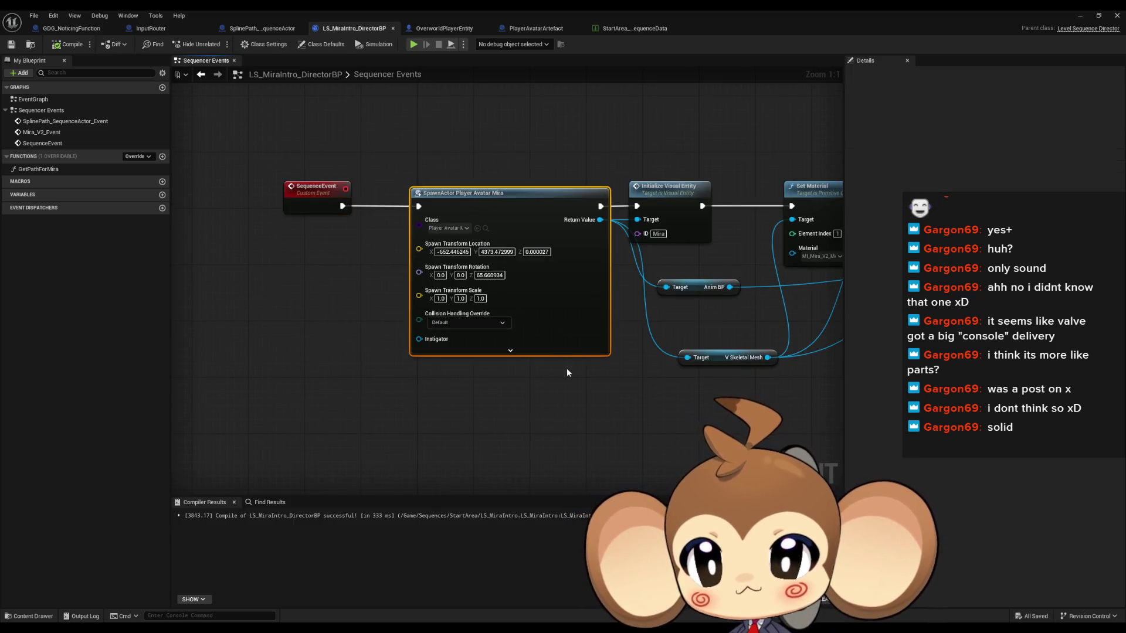
pyautogui.scroll(-4, 566, 367)
pyautogui.moveTo(639, 375); pyautogui.dragTo(455, 374)
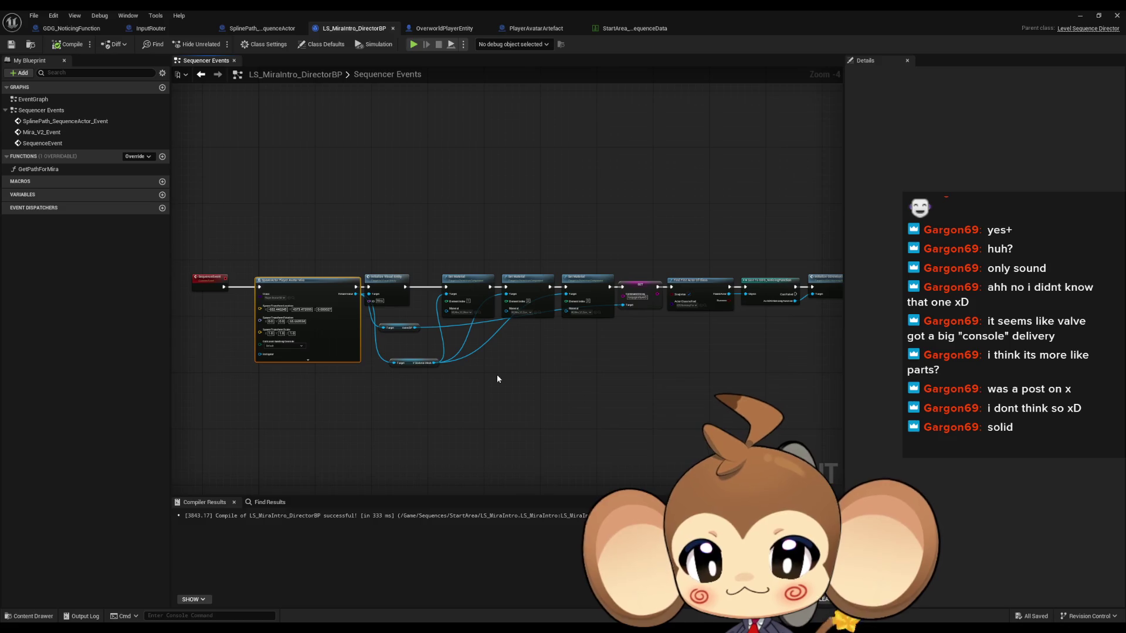
pyautogui.scroll(5, 456, 340)
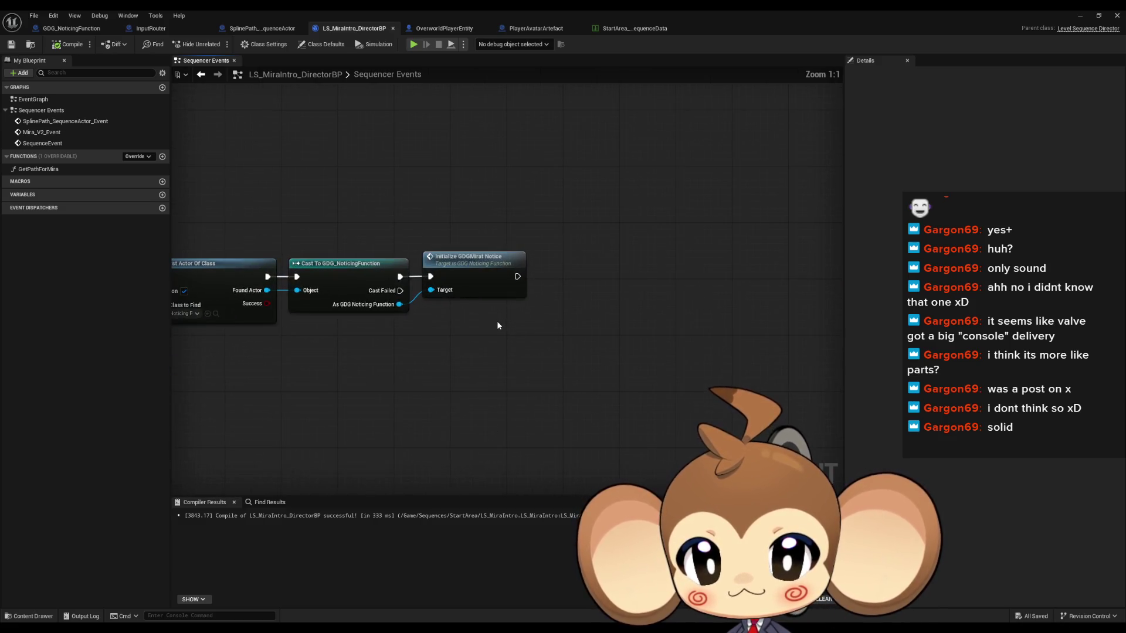
pyautogui.hotkey('ctrl', 'v')
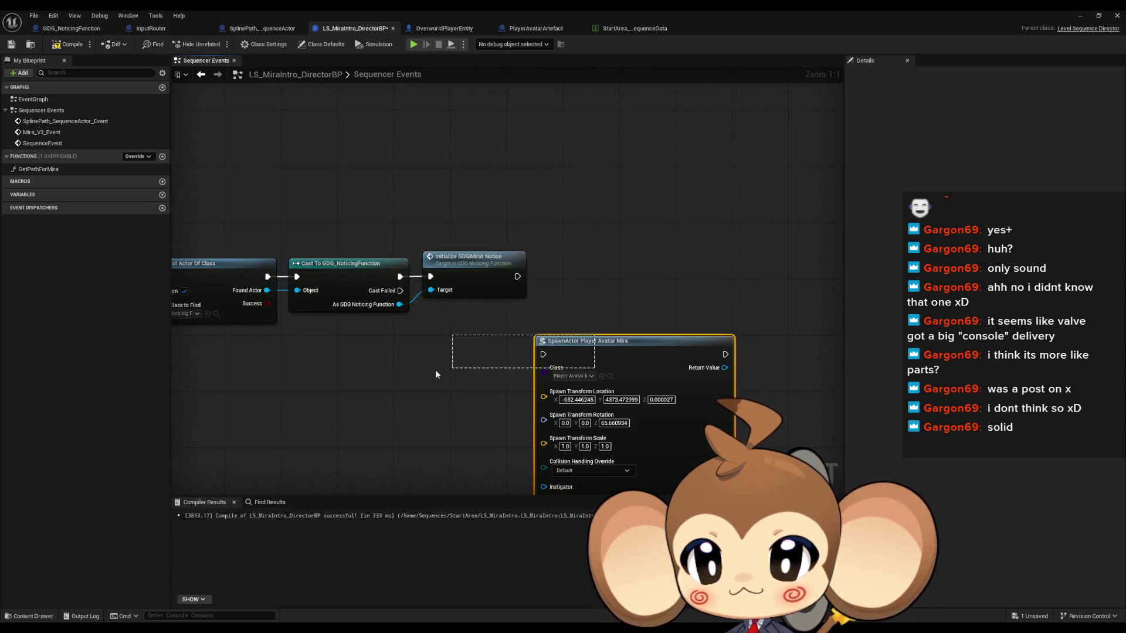
pyautogui.moveTo(614, 342)
pyautogui.mouseDown()
pyautogui.moveTo(459, 379)
pyautogui.moveTo(284, 390)
pyautogui.moveTo(516, 358)
pyautogui.moveTo(395, 335)
pyautogui.moveTo(497, 384)
pyautogui.mouseUp()
pyautogui.click(469, 293)
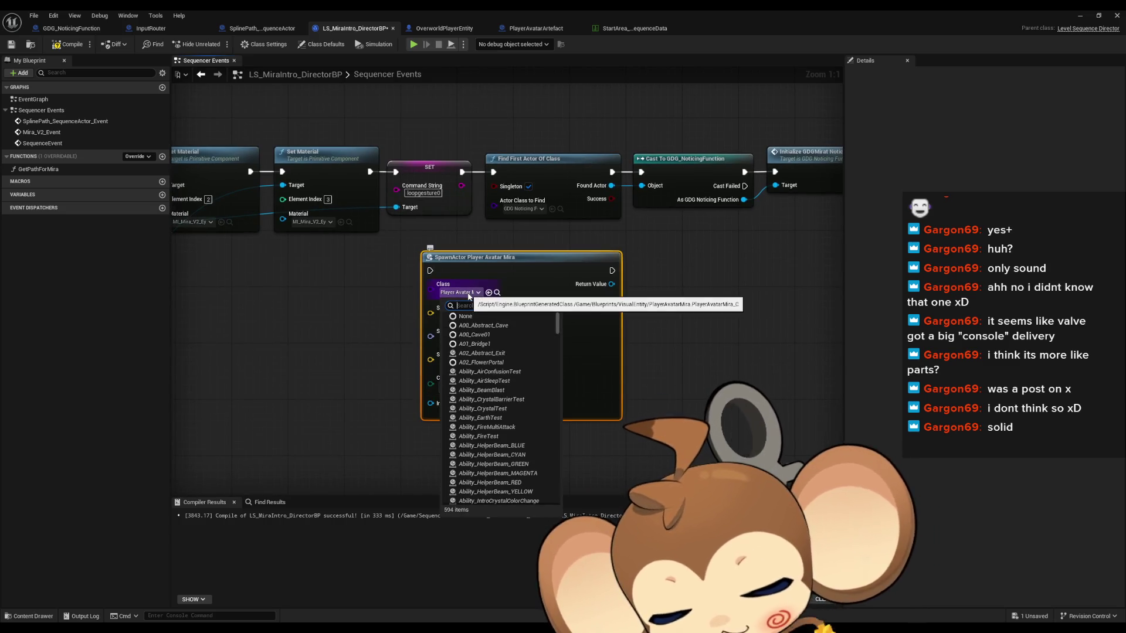
pyautogui.write('gdg')
pyautogui.click(493, 326)
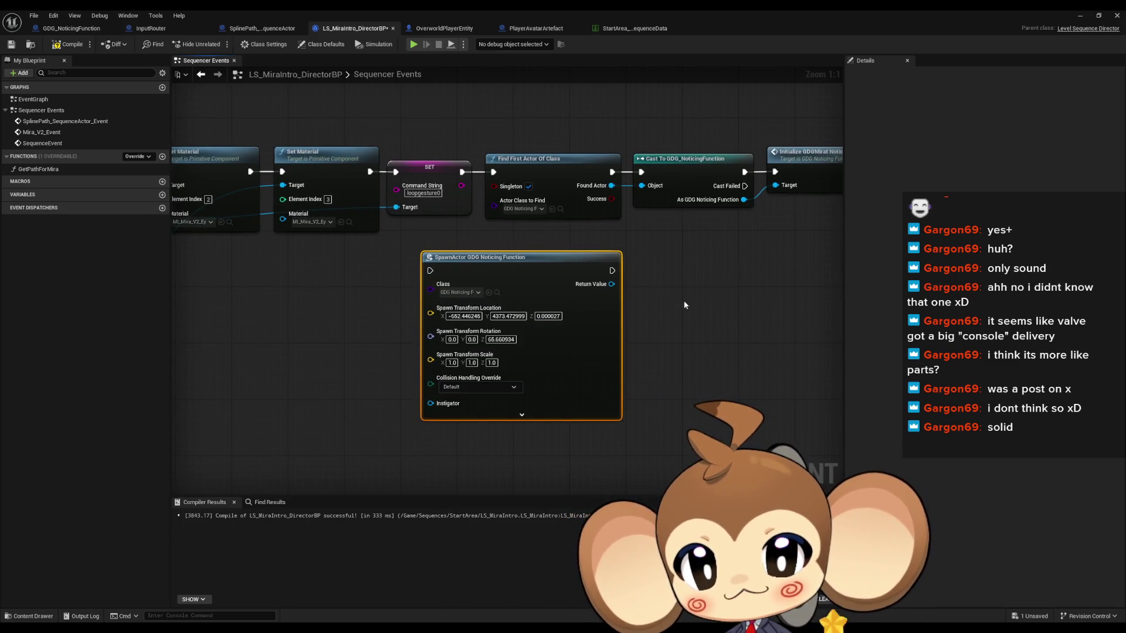
pyautogui.moveTo(518, 303); pyautogui.dragTo(525, 300)
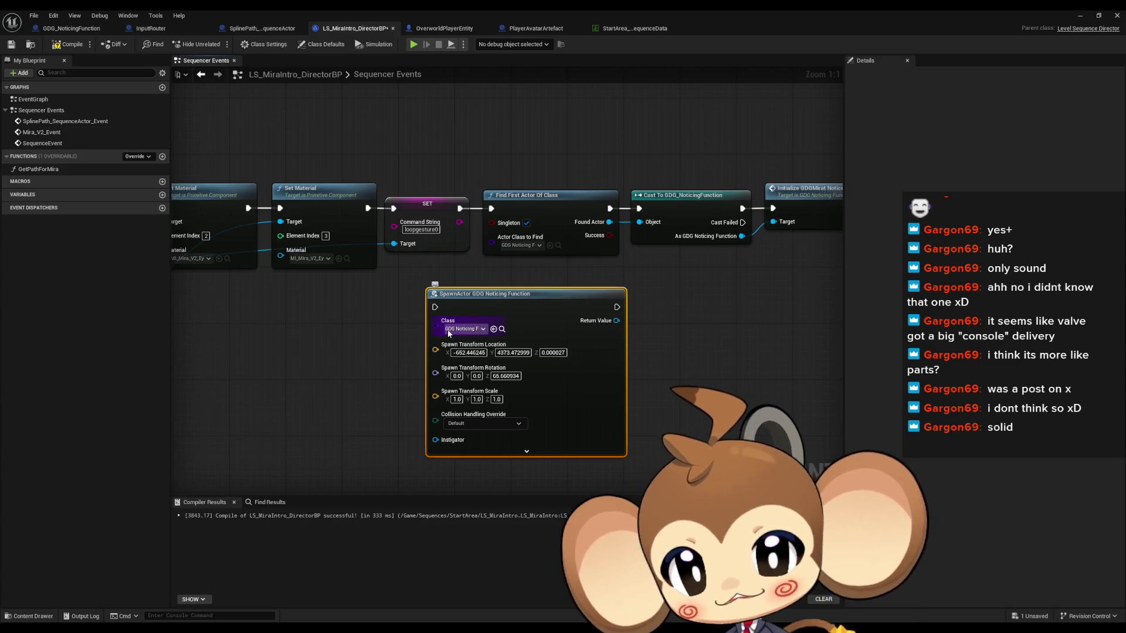
# - Splice SpawnActor after SET, feed its actor to Initialize GDGMirat Notice, and delete Find First Actor/Cast
pyautogui.moveTo(616, 307)
pyautogui.mouseDown()
pyautogui.moveTo(623, 319)
pyautogui.moveTo(640, 208)
pyautogui.mouseUp()
pyautogui.moveTo(459, 208); pyautogui.dragTo(434, 307)
pyautogui.moveTo(611, 323)
pyautogui.mouseDown()
pyautogui.moveTo(632, 234)
pyautogui.moveTo(777, 224)
pyautogui.moveTo(616, 309)
pyautogui.moveTo(629, 198)
pyautogui.mouseUp()
pyautogui.press('Delete')
pyautogui.moveTo(759, 184); pyautogui.dragTo(688, 184)
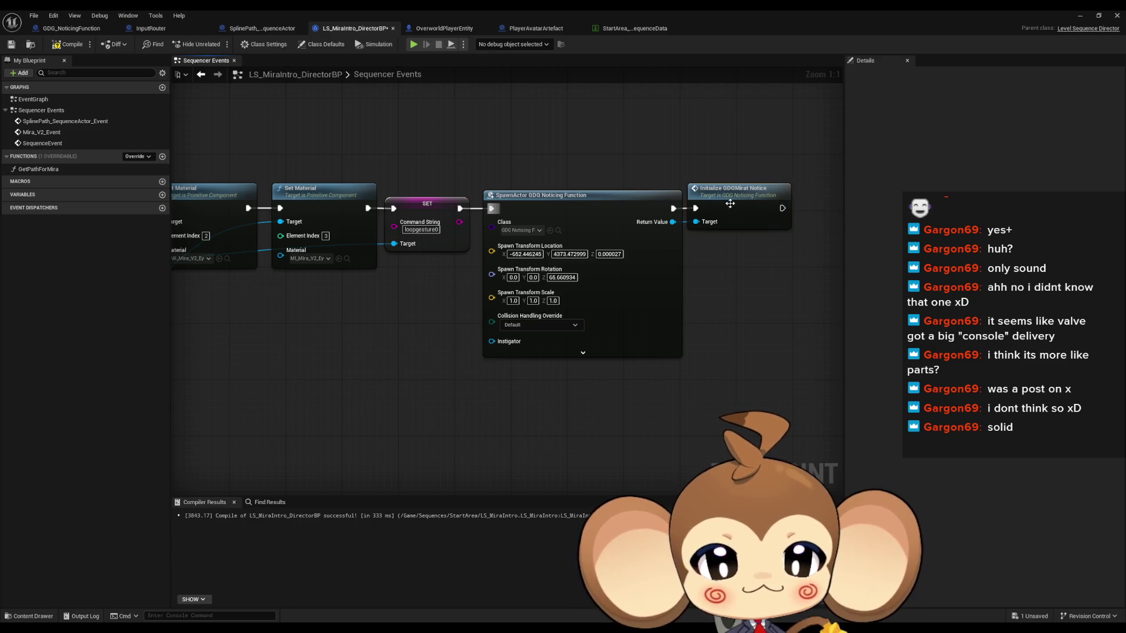
pyautogui.moveTo(732, 268)
pyautogui.mouseDown()
pyautogui.moveTo(672, 275)
pyautogui.moveTo(653, 234)
pyautogui.moveTo(755, 311)
pyautogui.mouseUp()
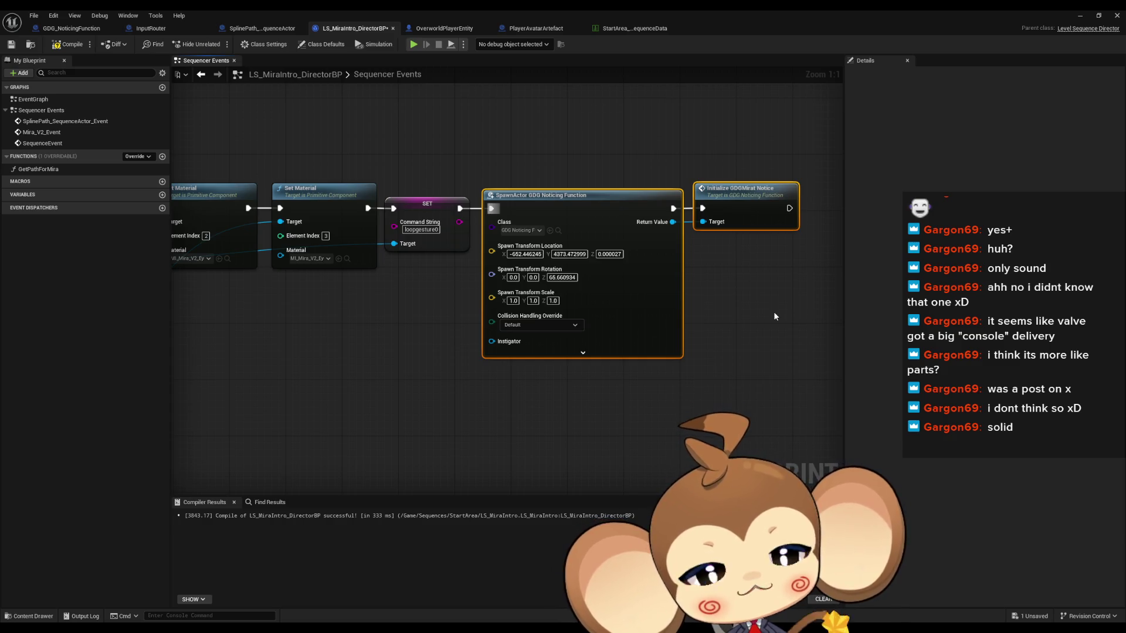
pyautogui.click(69, 44)
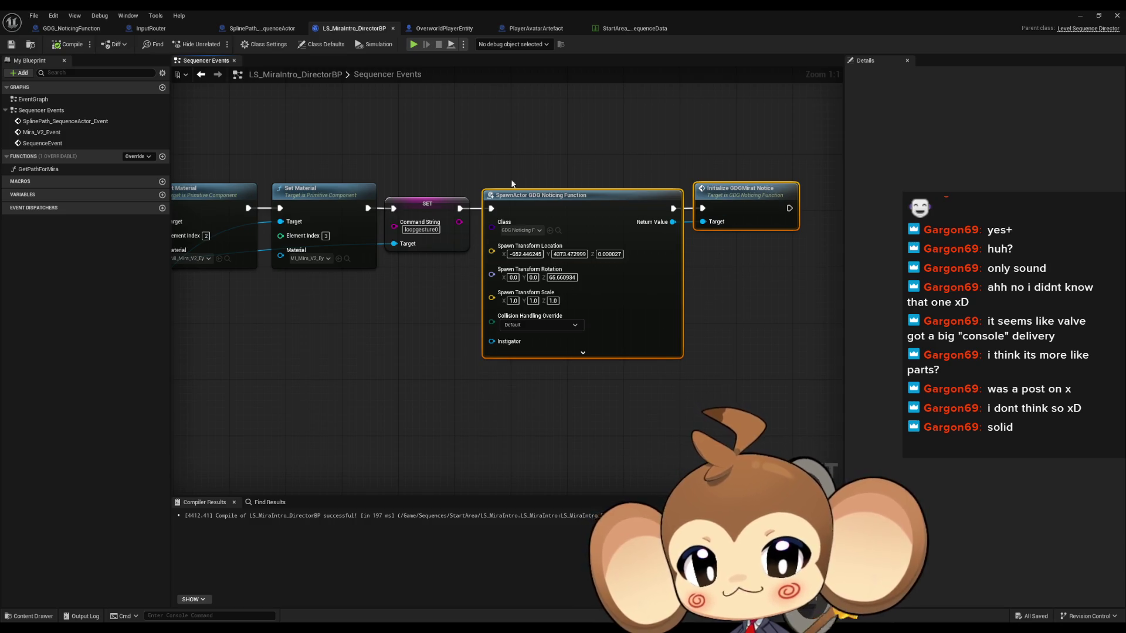
# - Set spawn location to 0, 0, 0 and rotation Z to 0, then compile and save
pyautogui.click(526, 254)
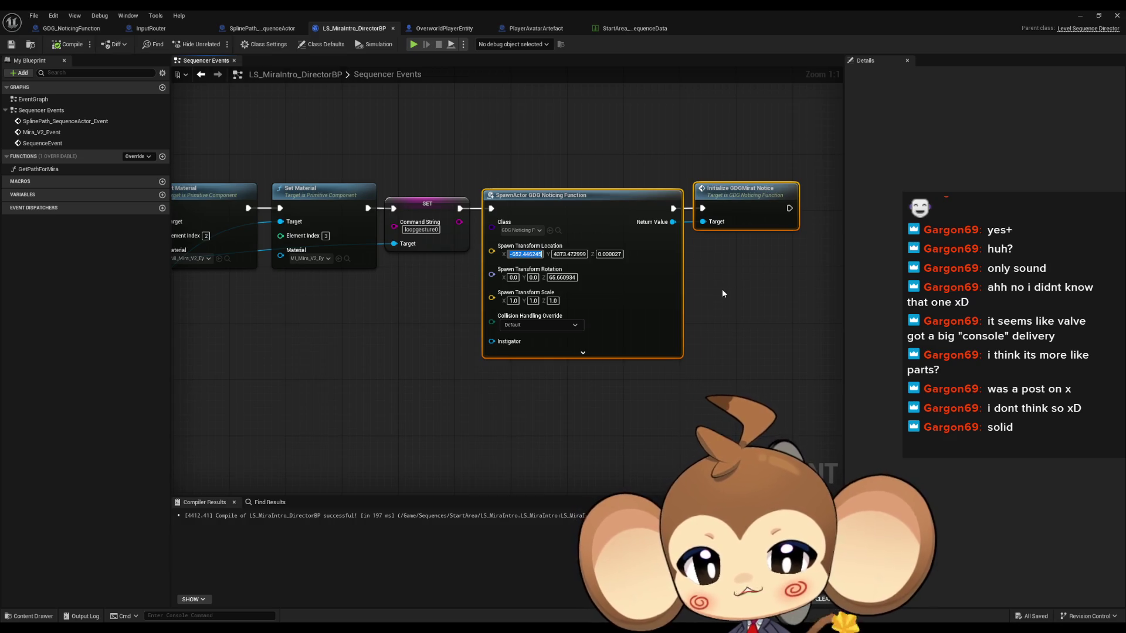
pyautogui.write('0')
pyautogui.press('Tab')
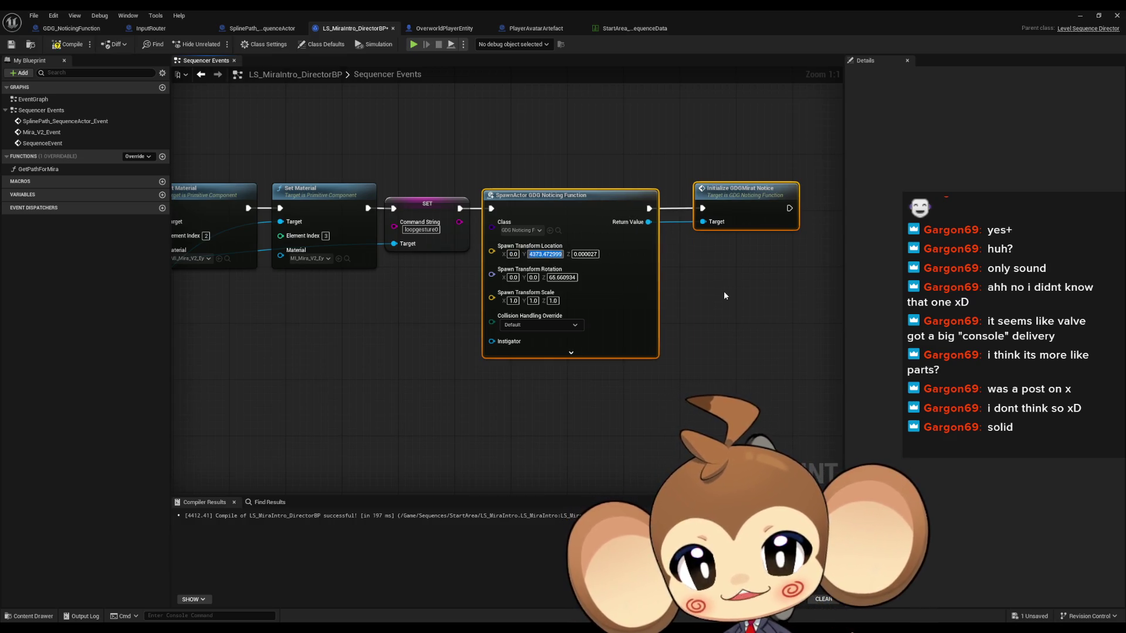
pyautogui.write('0')
pyautogui.press('Tab')
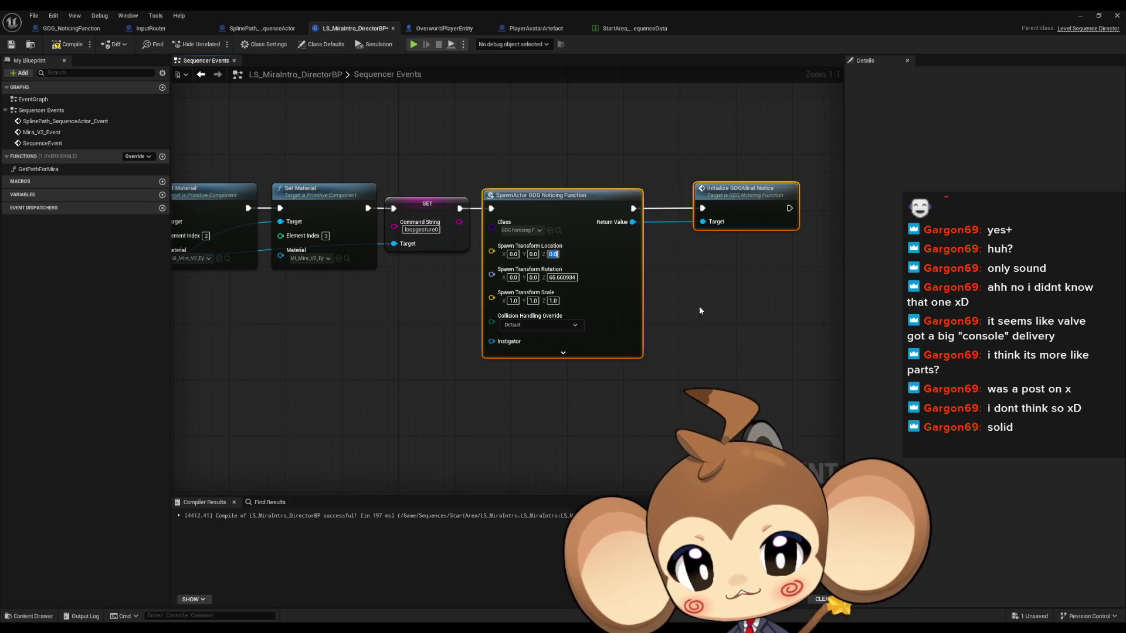
pyautogui.write('0')
pyautogui.press('Tab')
pyautogui.press('Tab')
pyautogui.press('Tab')
pyautogui.write('0')
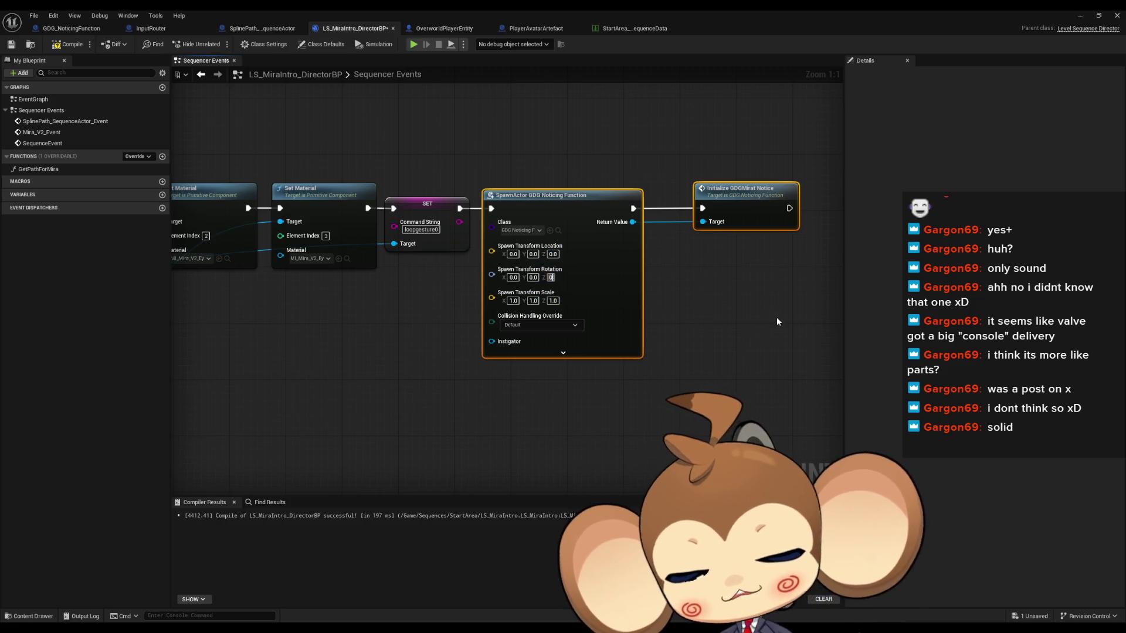
pyautogui.click(777, 317)
pyautogui.press('F7')
pyautogui.hotkey('ctrl', 's')
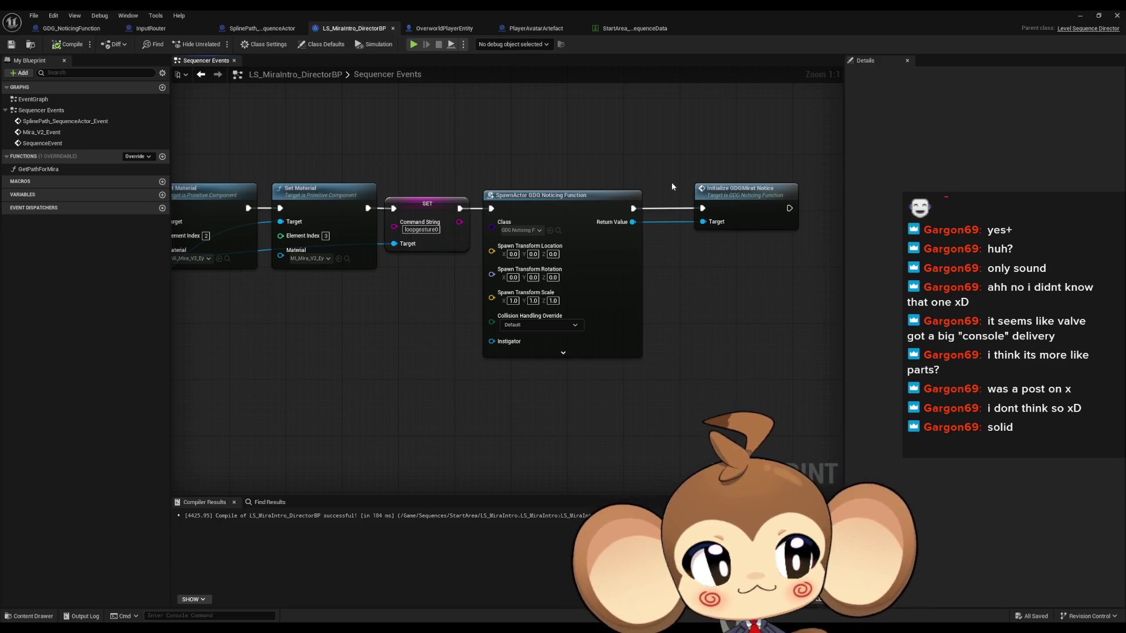
# - Tidy the graph by moving Initialize GDGMirat Notice closer to SpawnActor
pyautogui.moveTo(593, 178); pyautogui.dragTo(740, 270)
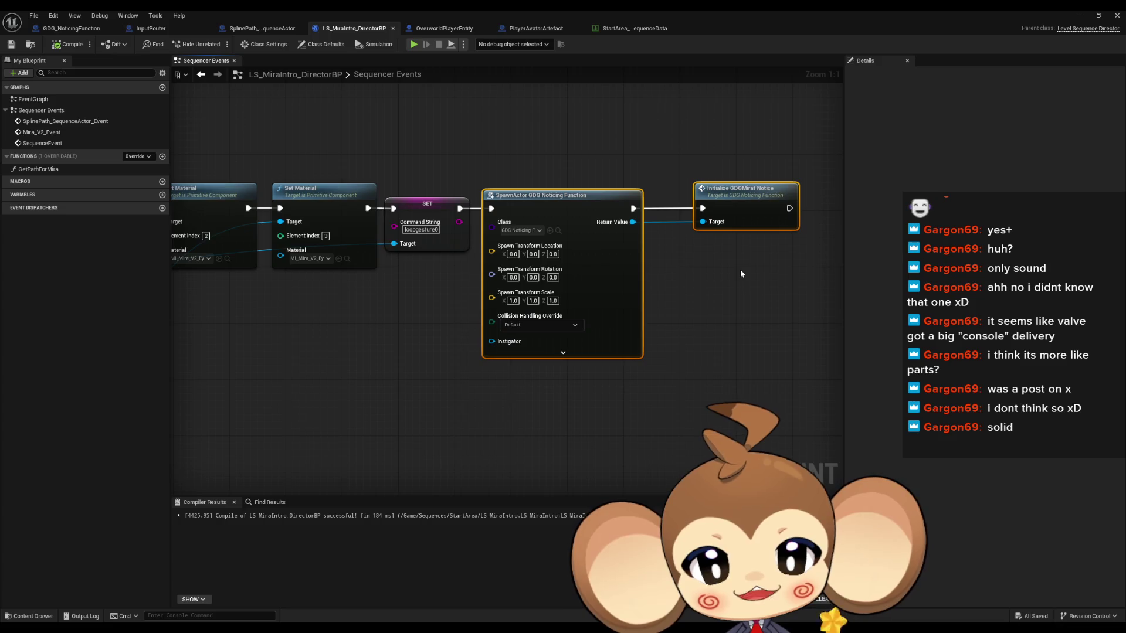
pyautogui.click(760, 297)
pyautogui.moveTo(753, 209); pyautogui.dragTo(718, 208)
pyautogui.click(735, 286)
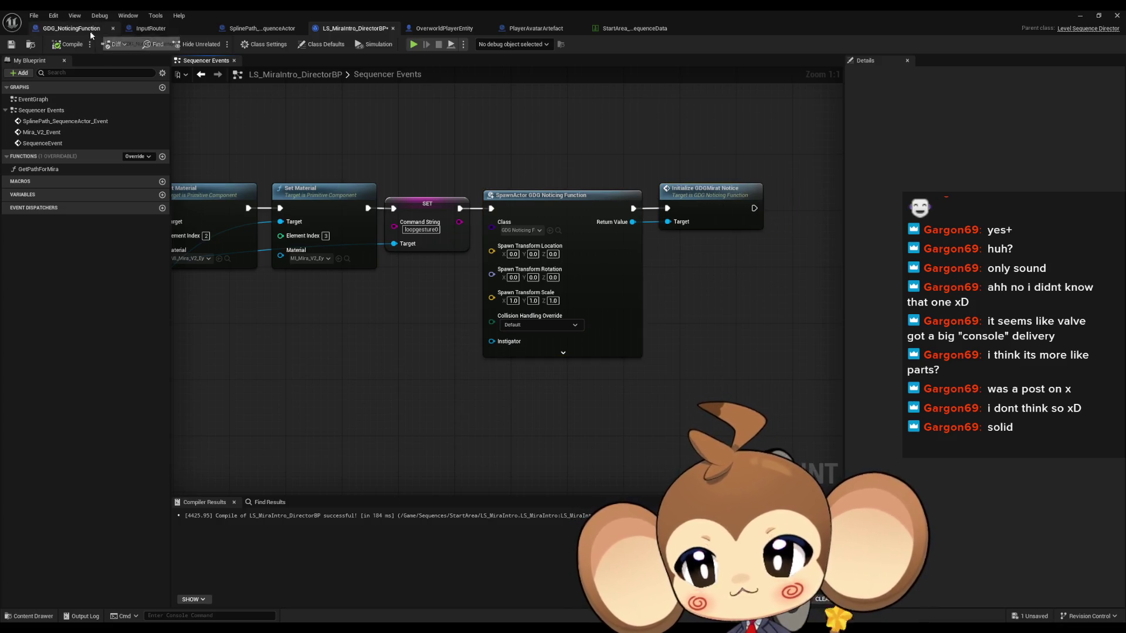
pyautogui.click(74, 29)
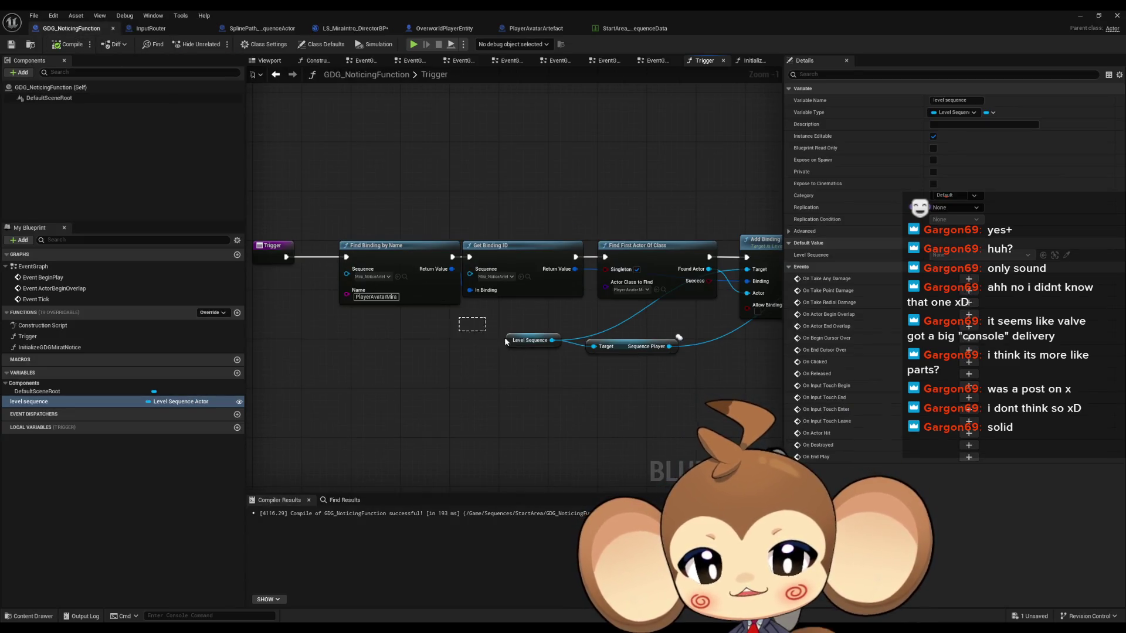
# - Shrink the Blueprint editor, inspect LevelObjectCollectionRoot's Details, then maximize GDG_NoticingFunction again
pyautogui.click(530, 340)
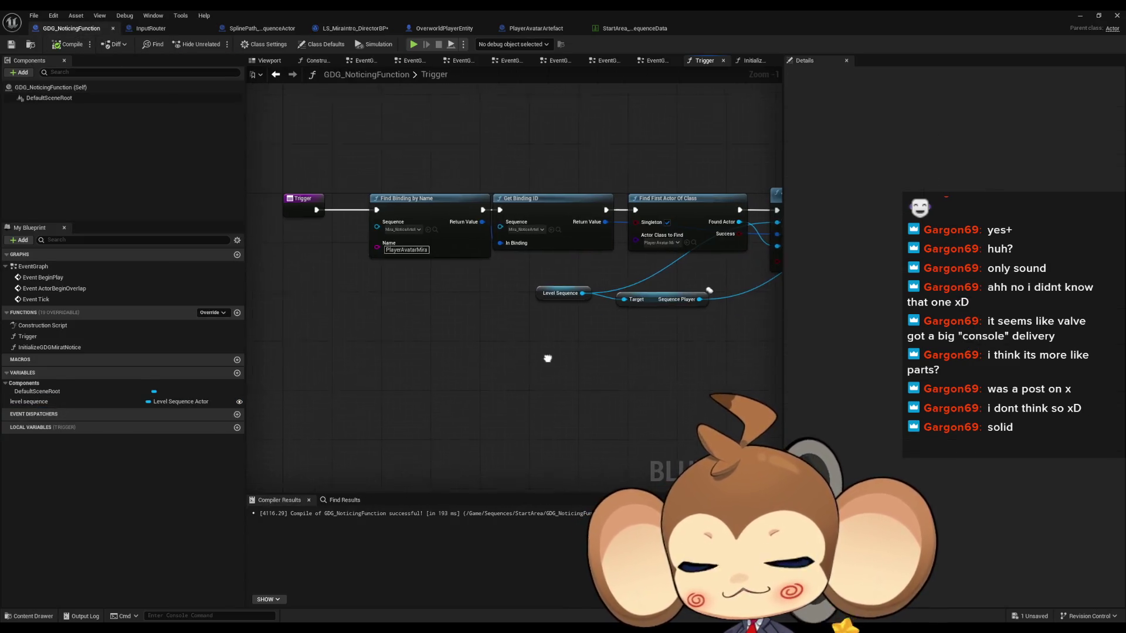
pyautogui.rightClick(452, 325)
pyautogui.click(432, 321)
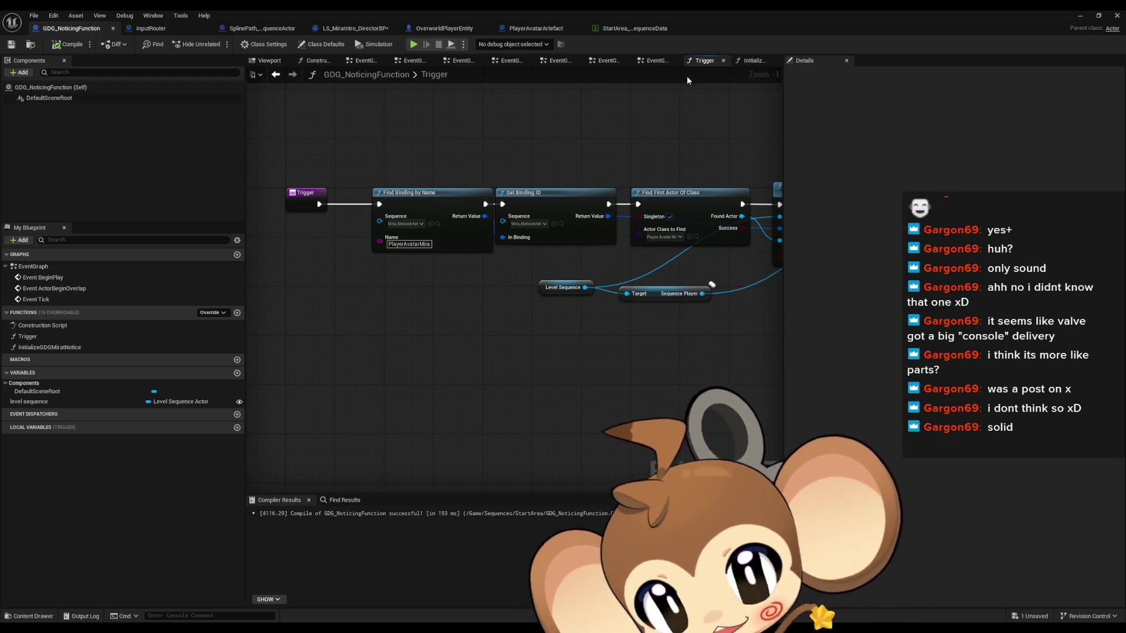
pyautogui.doubleClick(635, 9)
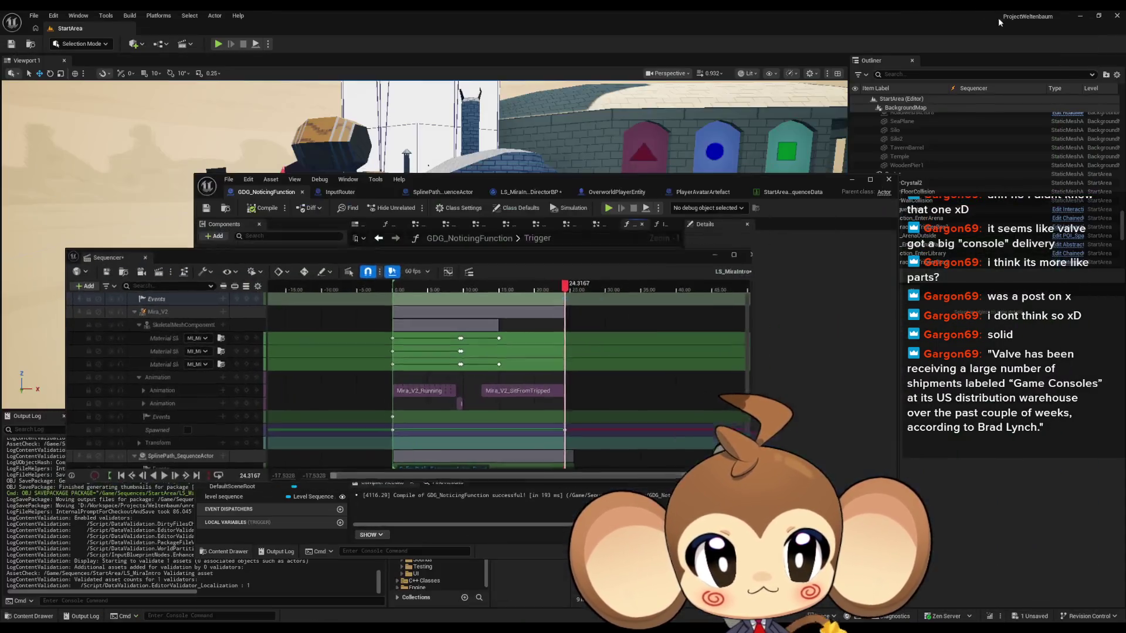
pyautogui.moveTo(862, 183); pyautogui.dragTo(712, 172)
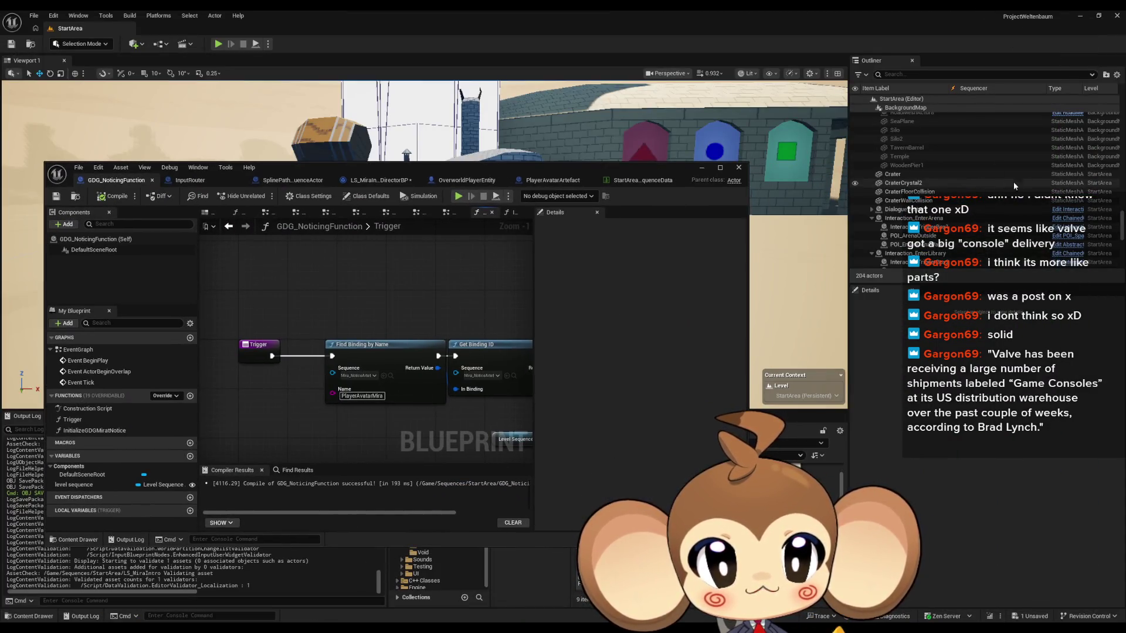
pyautogui.scroll(-8, 960, 217)
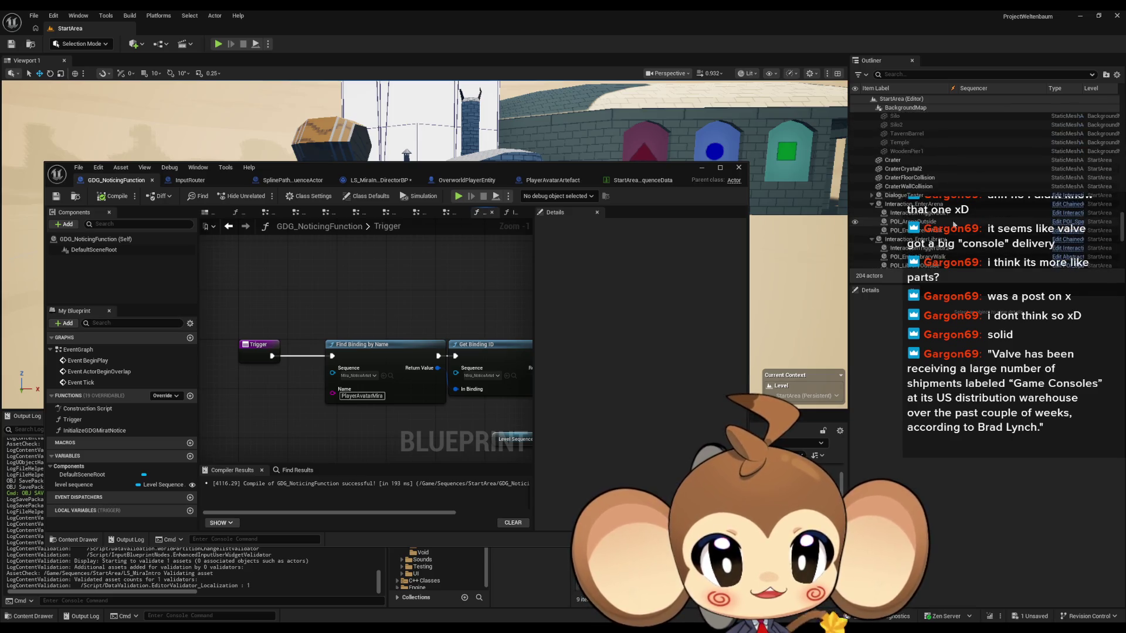
pyautogui.click(912, 159)
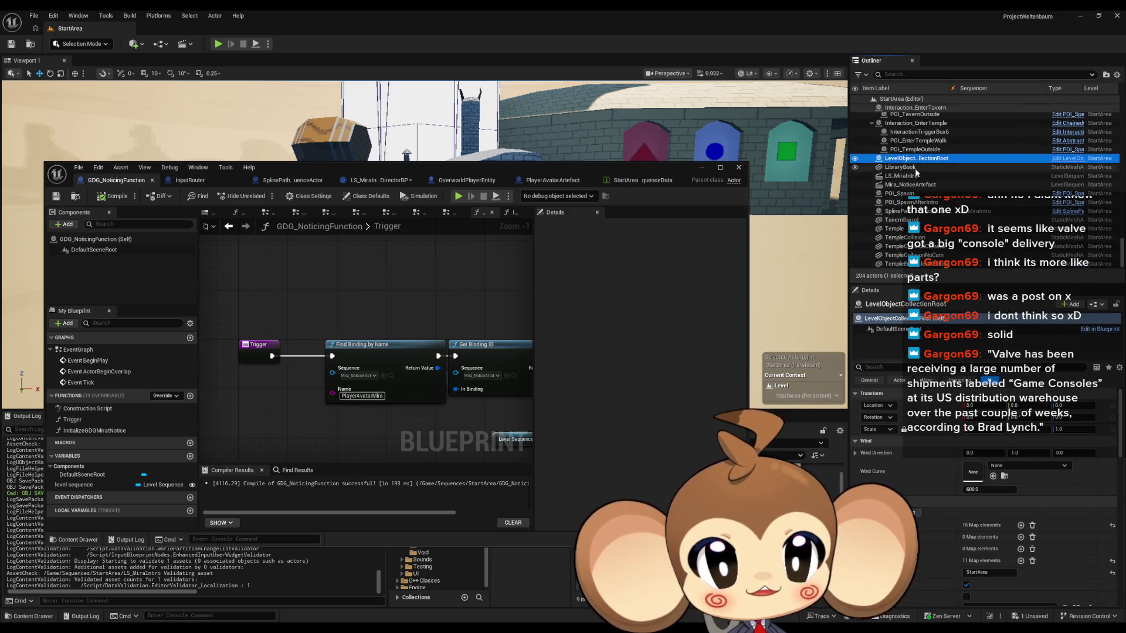
pyautogui.scroll(-3, 946, 514)
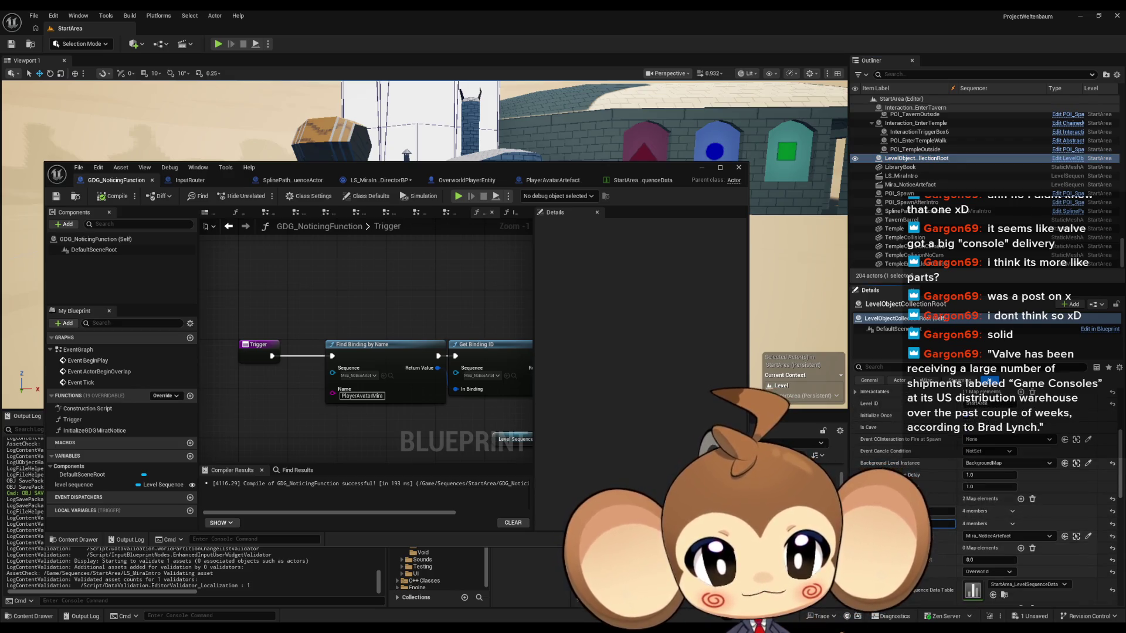
pyautogui.doubleClick(381, 168)
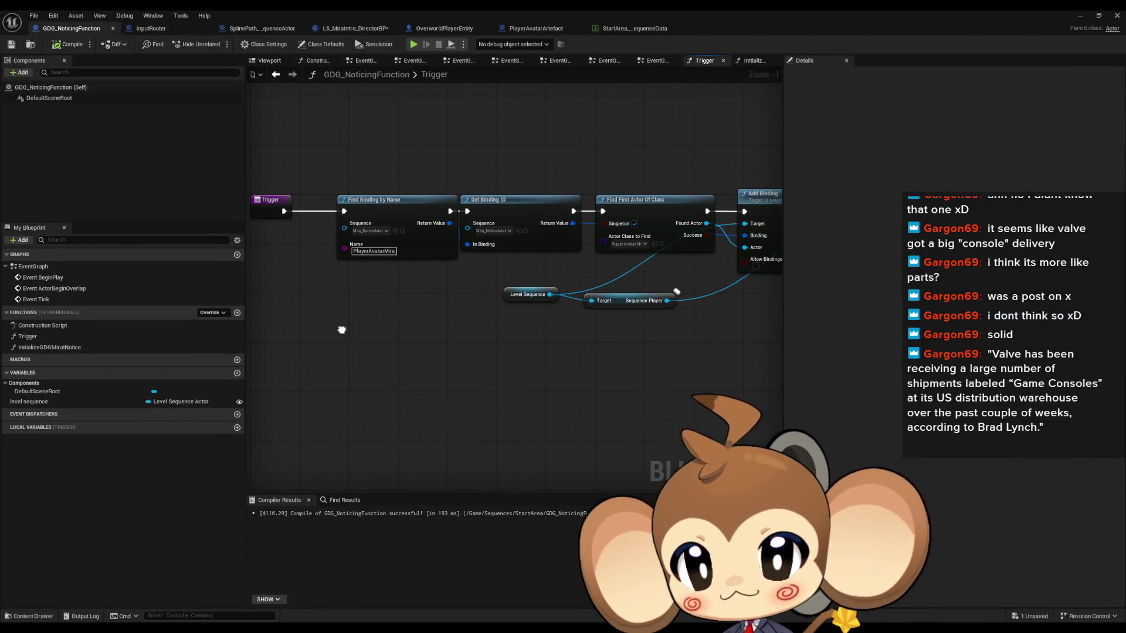
# - Add Find First Actor Of Class for LevelObjectCollectionRoot and cast its result to LevelObjectCollectionRoot
pyautogui.rightClick(346, 328)
pyautogui.press('Up')
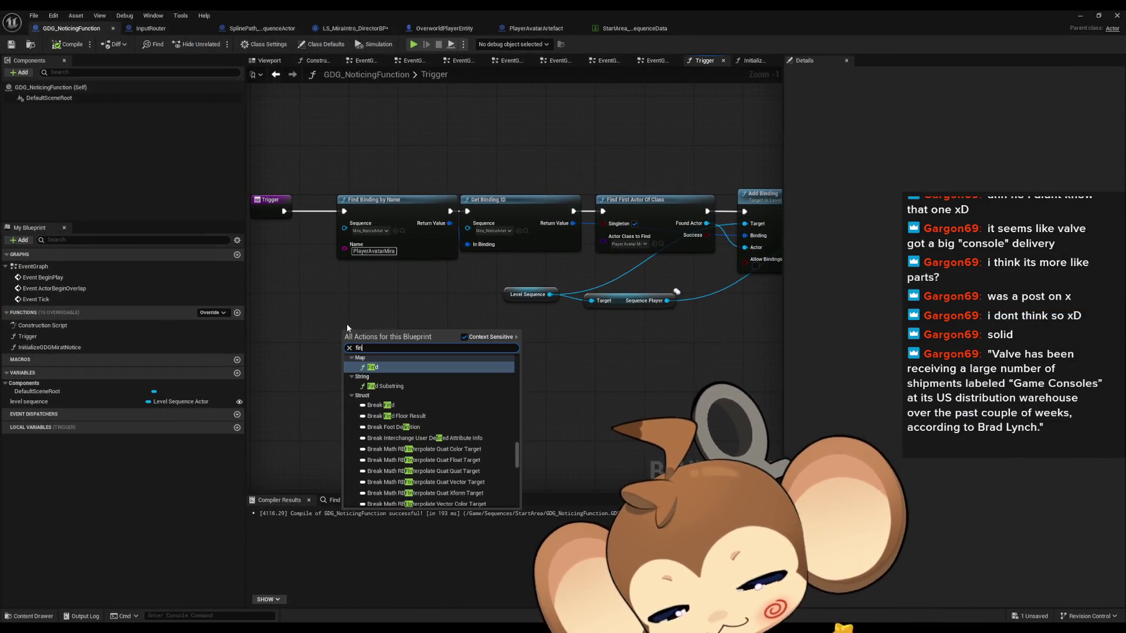
pyautogui.write('find firs')
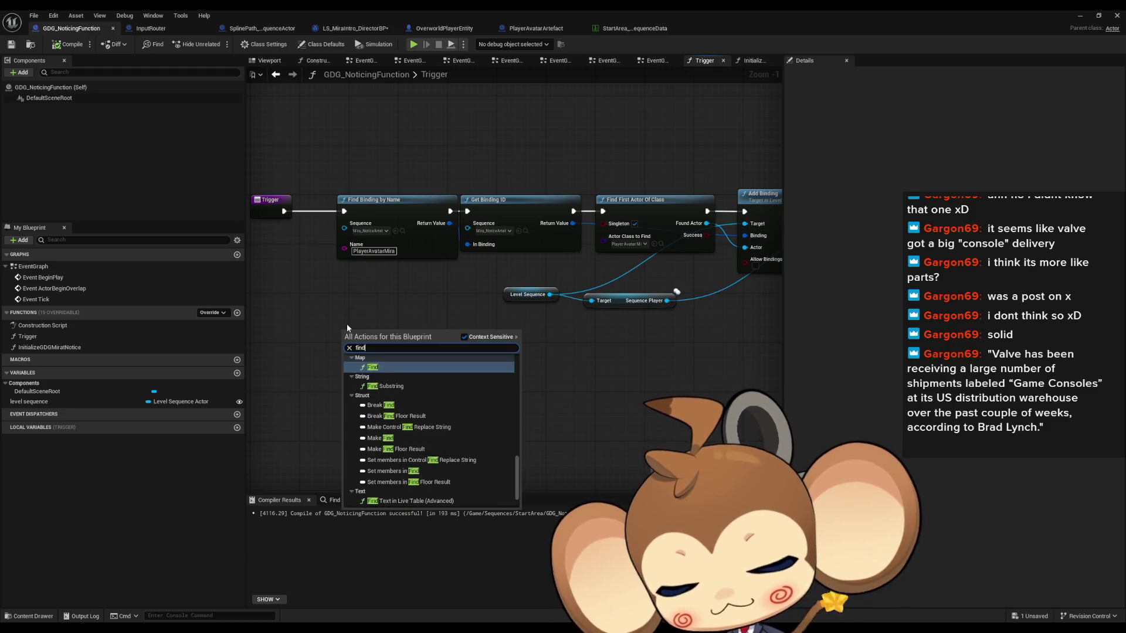
pyautogui.press('Return')
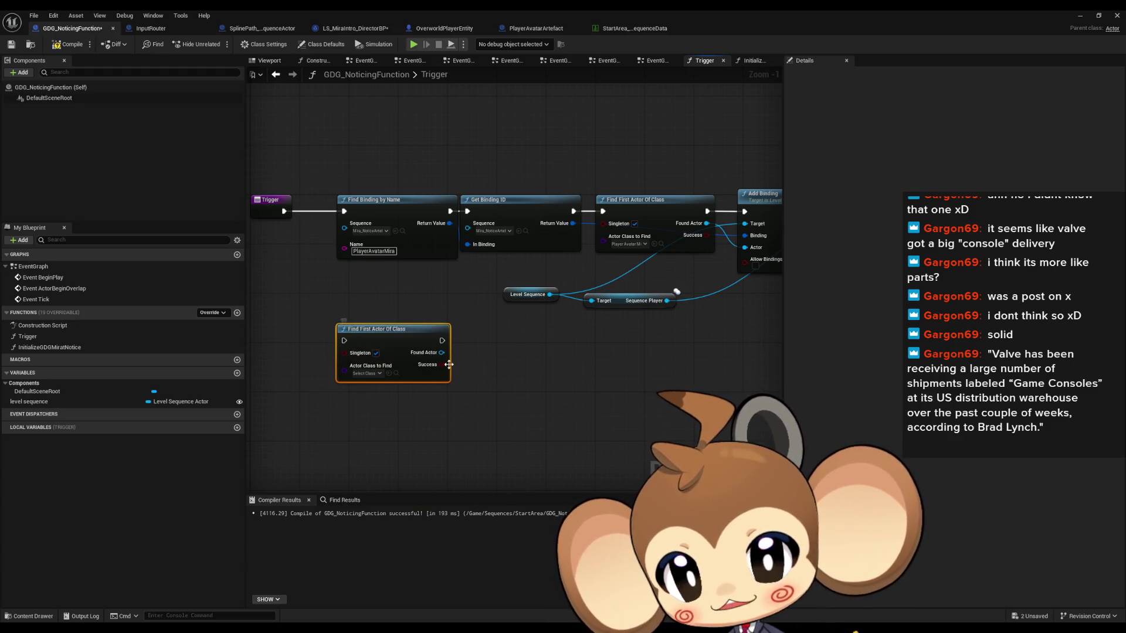
pyautogui.moveTo(442, 353); pyautogui.dragTo(469, 356)
pyautogui.write('ast lel')
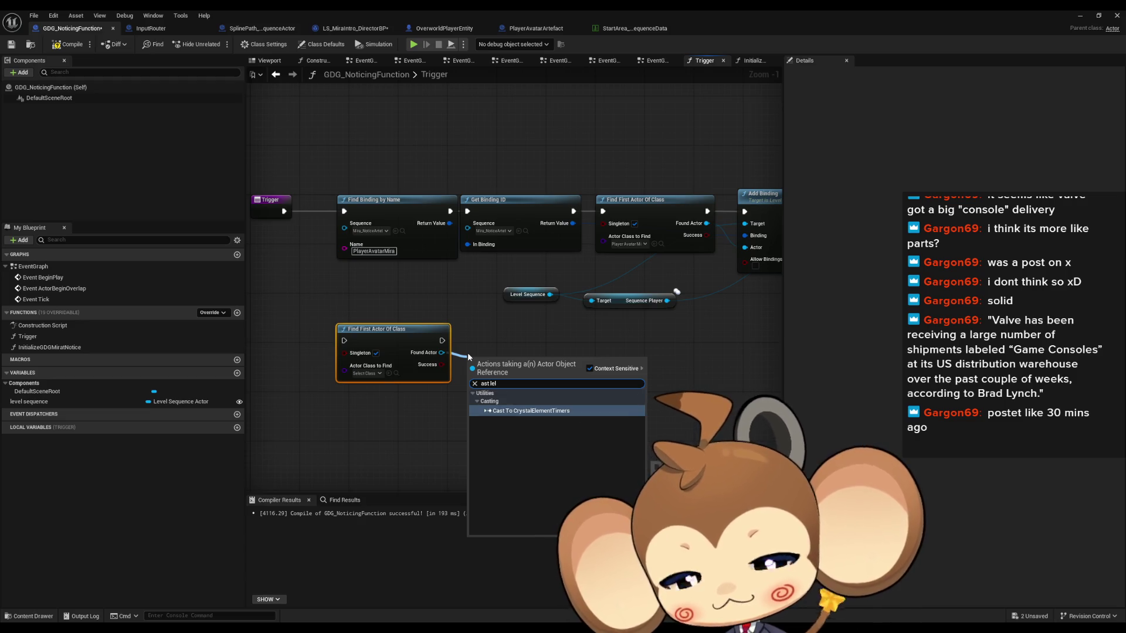
pyautogui.write('evelob')
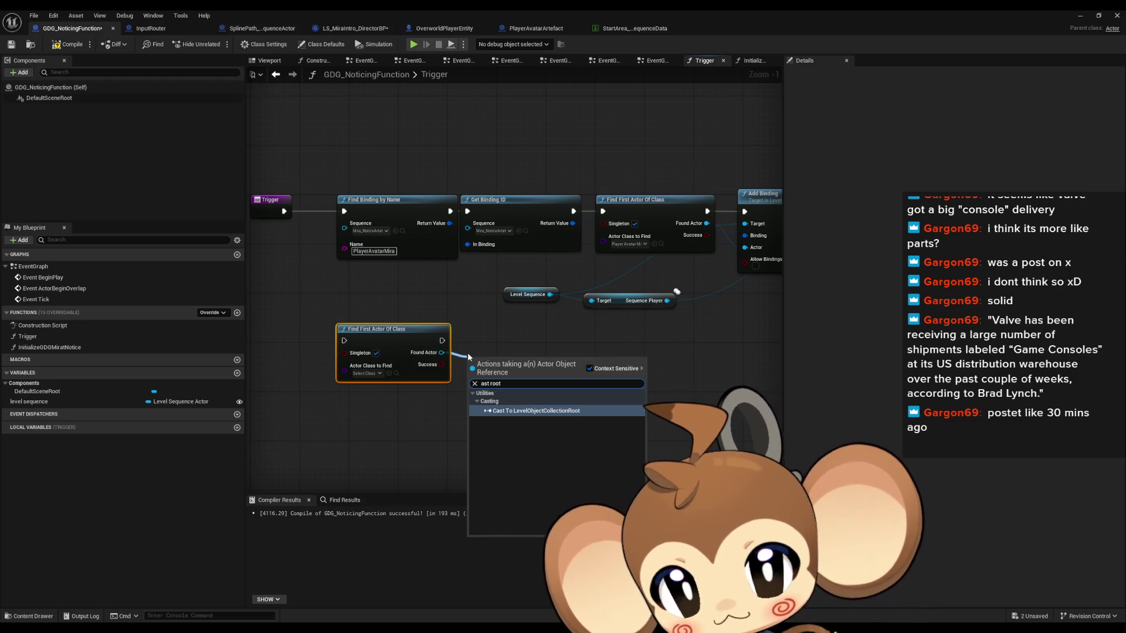
pyautogui.press('Return')
pyautogui.click(365, 374)
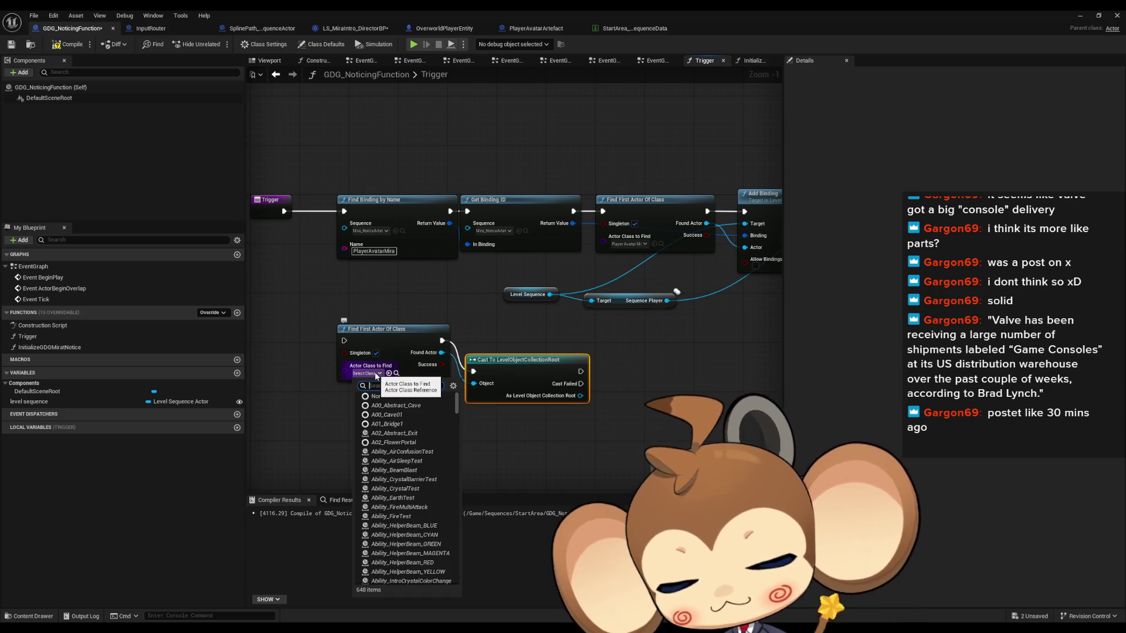
pyautogui.write('root')
pyautogui.click(404, 405)
# - Read the root's Level Sequence Refrences and add a FIND lookup with its result split
pyautogui.moveTo(580, 396); pyautogui.dragTo(638, 402)
pyautogui.moveTo(634, 406); pyautogui.dragTo(631, 407)
pyautogui.write('get le')
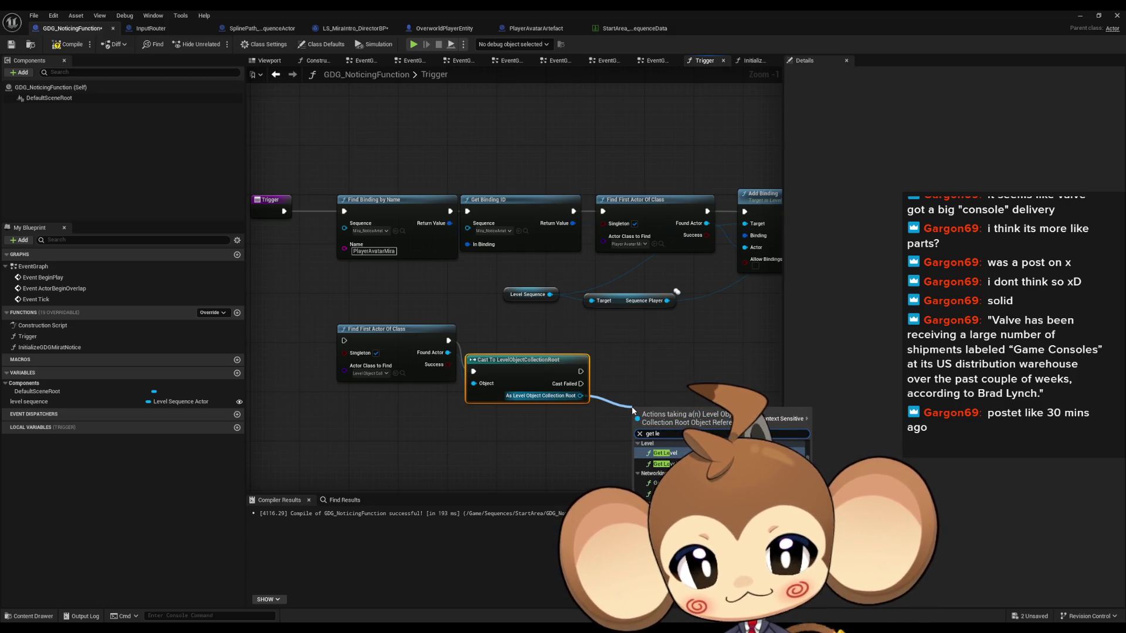
pyautogui.write('ve')
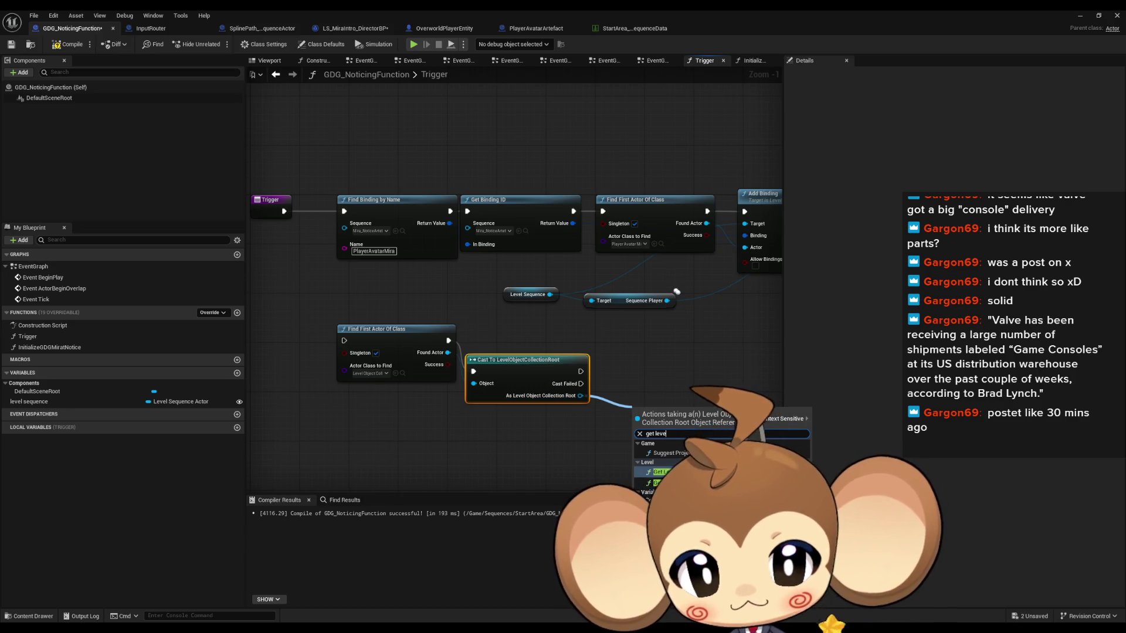
pyautogui.click(658, 472)
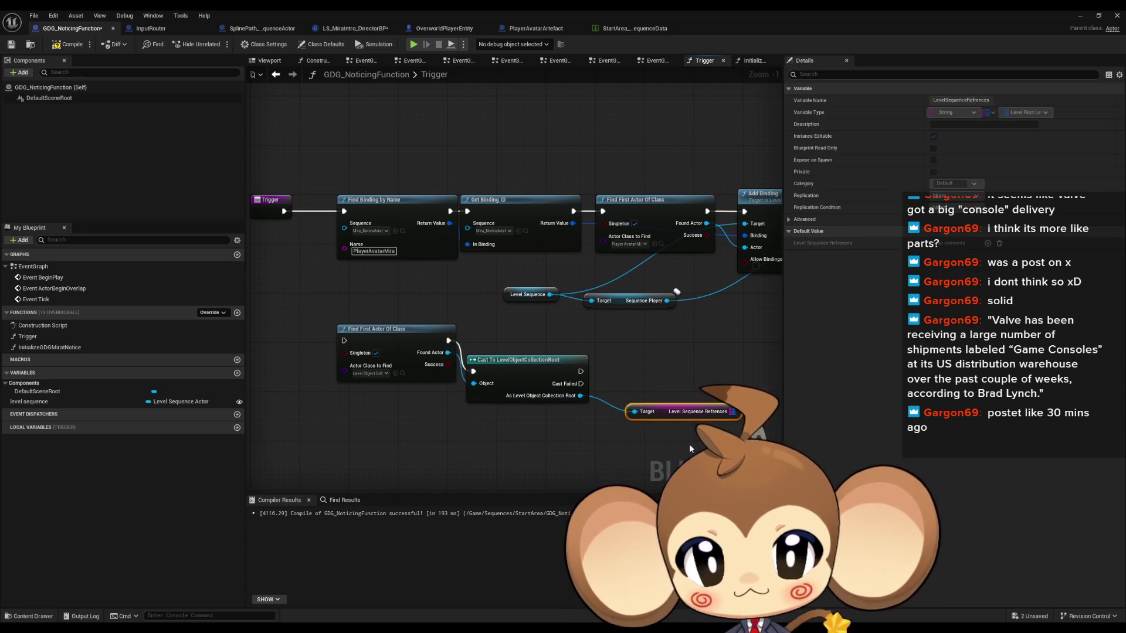
pyautogui.moveTo(663, 412); pyautogui.dragTo(639, 418)
pyautogui.moveTo(707, 418)
pyautogui.mouseDown()
pyautogui.moveTo(727, 388)
pyautogui.moveTo(662, 419)
pyautogui.mouseUp()
pyautogui.press('Return')
pyautogui.rightClick(741, 402)
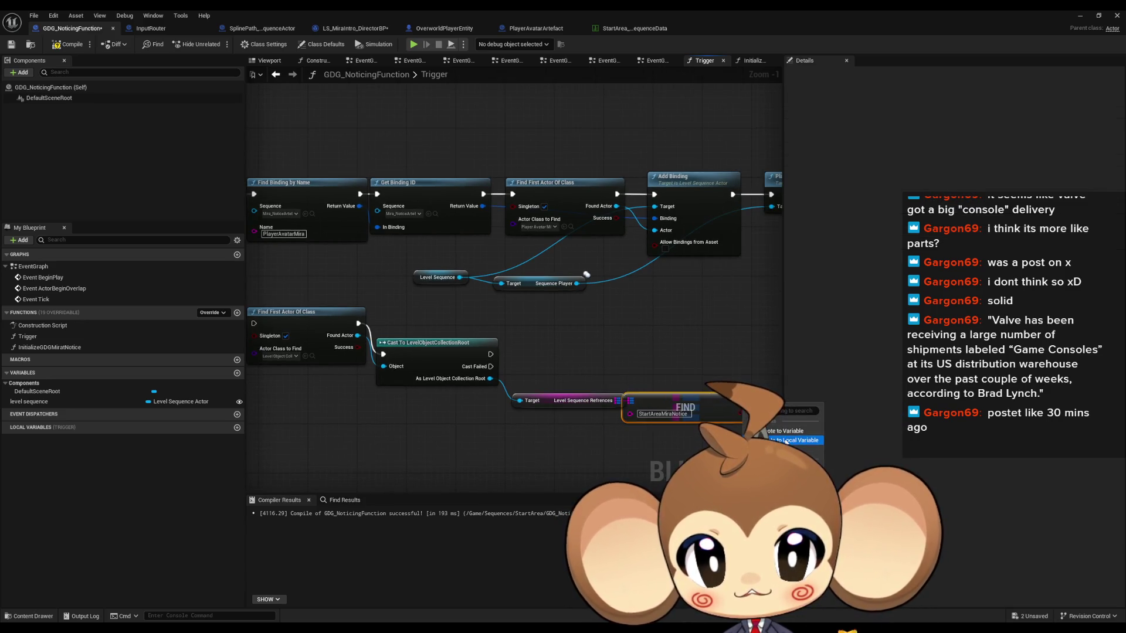
pyautogui.click(788, 463)
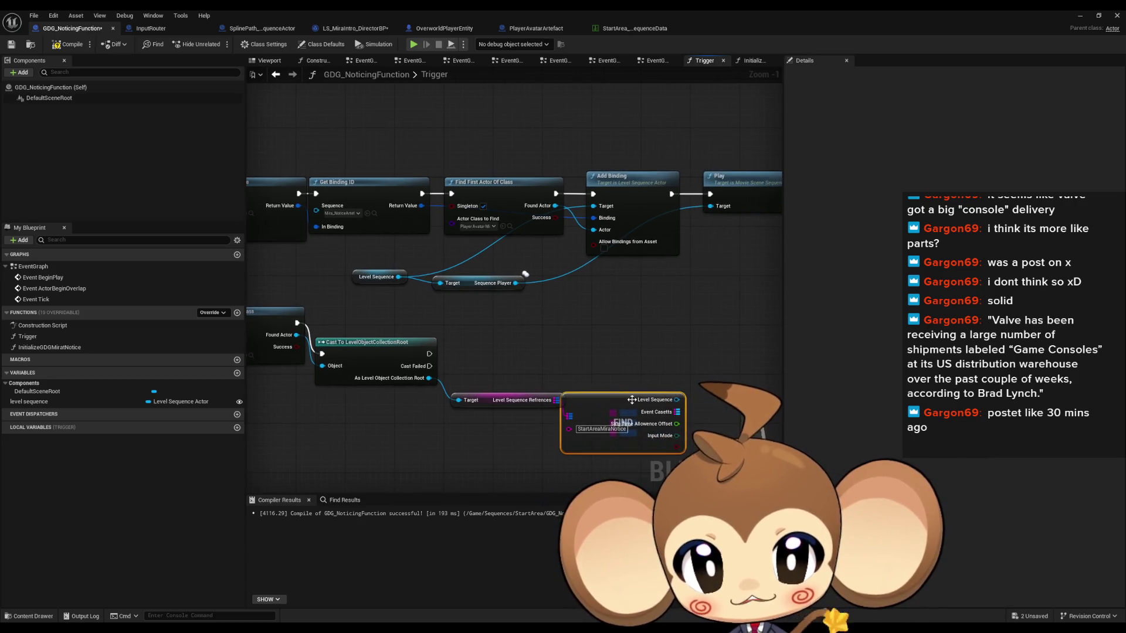
# - Wire the found Level Sequence to Sequence Player and Add Binding, run Find First Actor from Trigger, and compile
pyautogui.moveTo(690, 390); pyautogui.dragTo(441, 283)
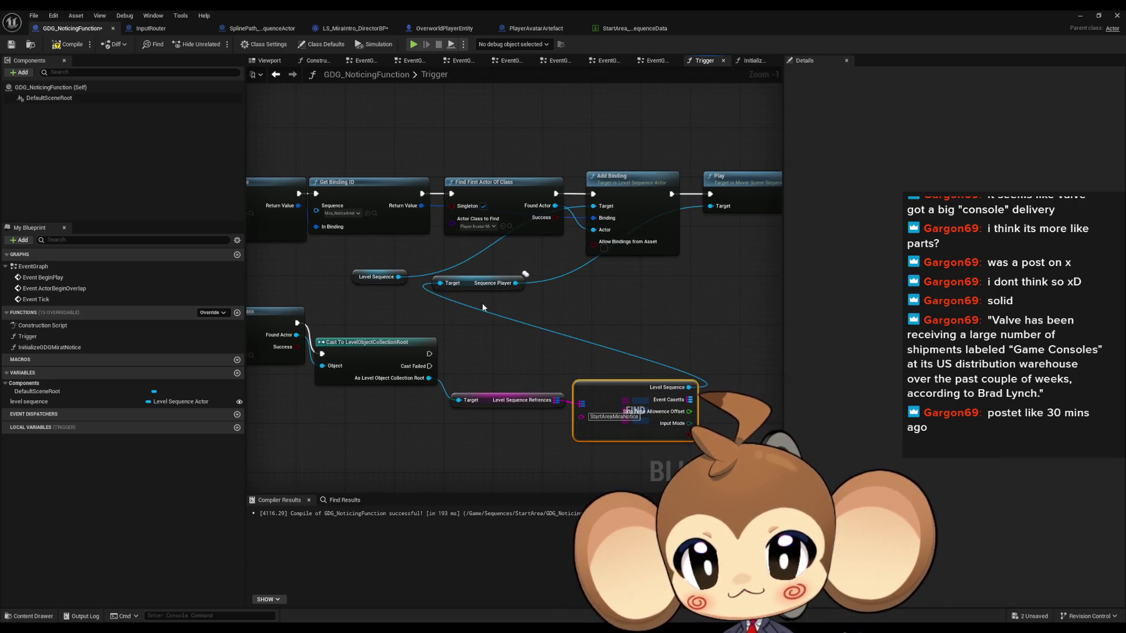
pyautogui.moveTo(690, 388); pyautogui.dragTo(593, 206)
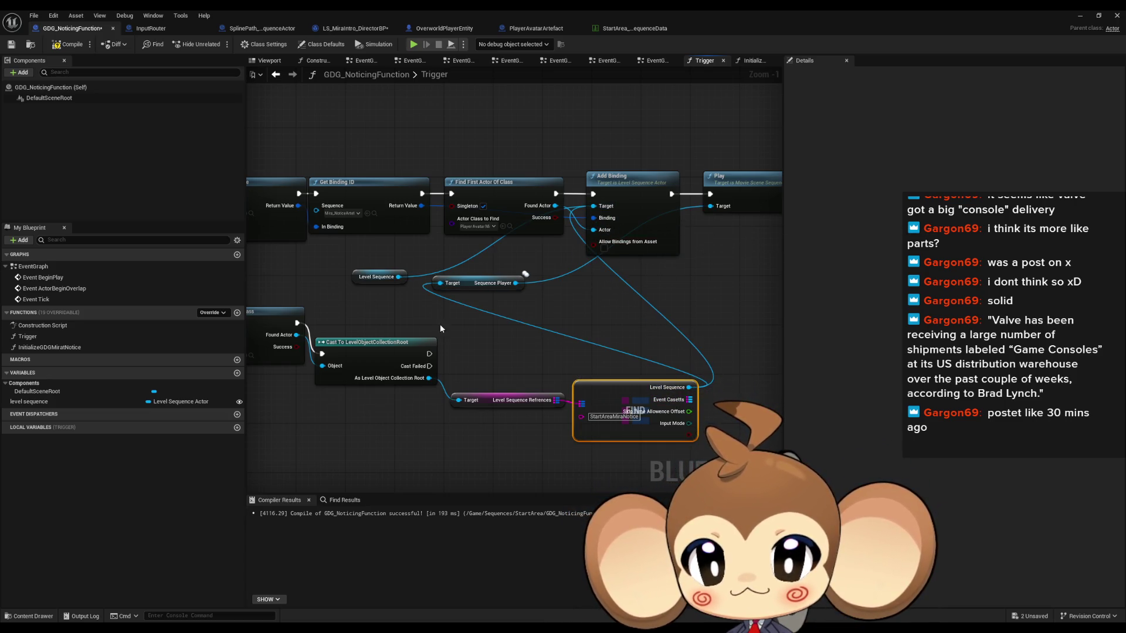
pyautogui.moveTo(428, 354)
pyautogui.mouseDown()
pyautogui.moveTo(598, 361)
pyautogui.moveTo(355, 240)
pyautogui.moveTo(373, 202)
pyautogui.moveTo(413, 202)
pyautogui.mouseUp()
pyautogui.moveTo(342, 202); pyautogui.dragTo(402, 332)
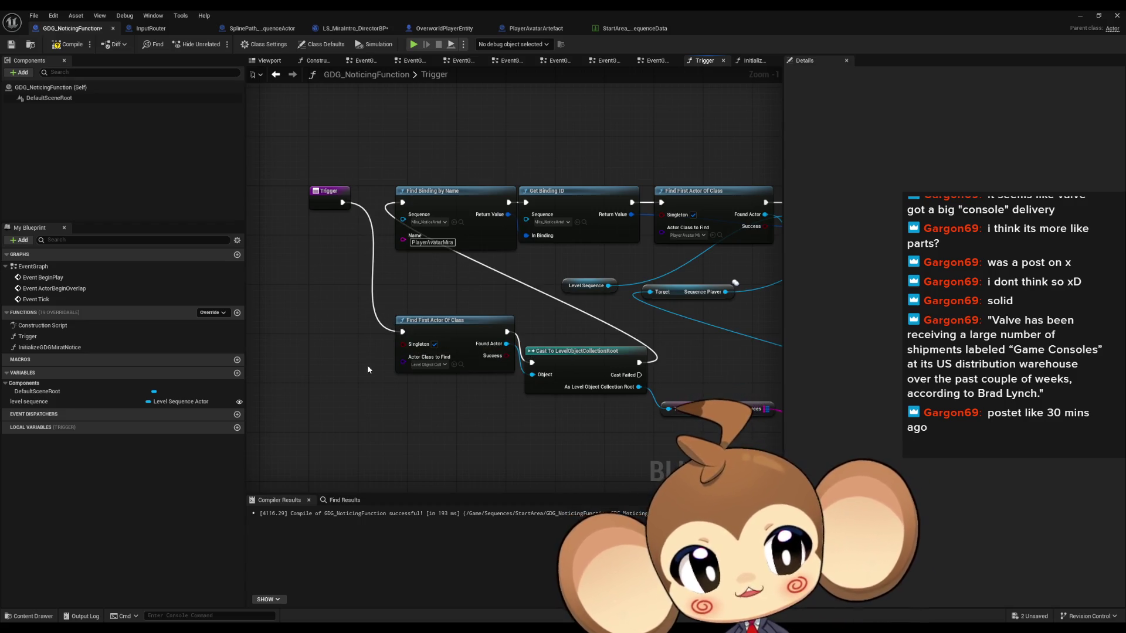
pyautogui.press('F7')
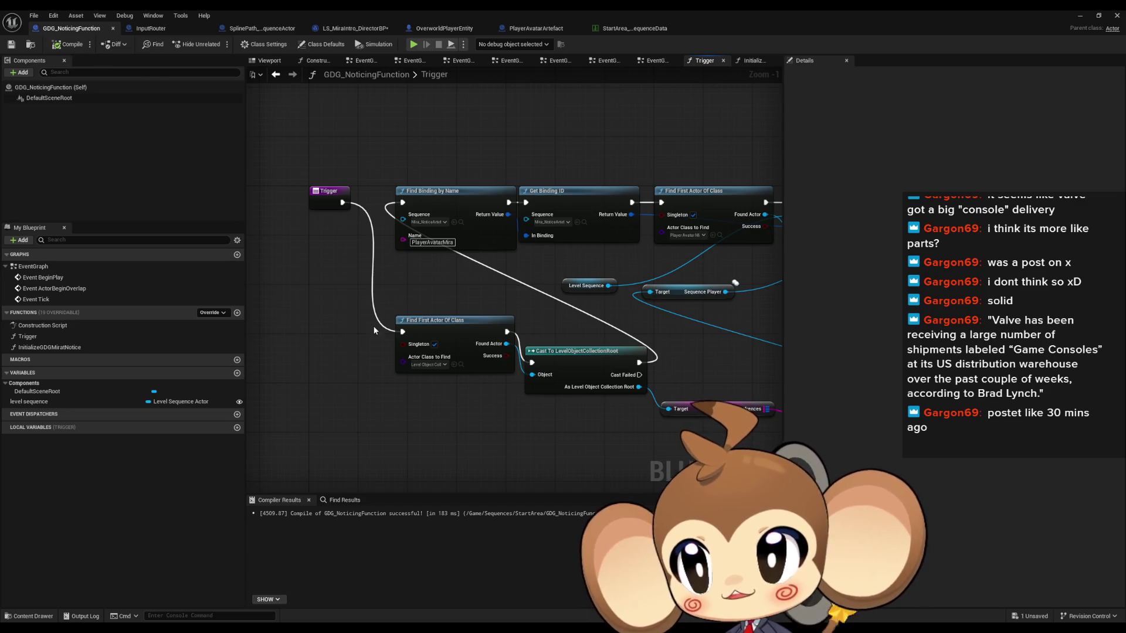
# - Save LS_MiraIntro, close the Sequencer, and start Play In Editor in full-screen view
pyautogui.click(1080, 15)
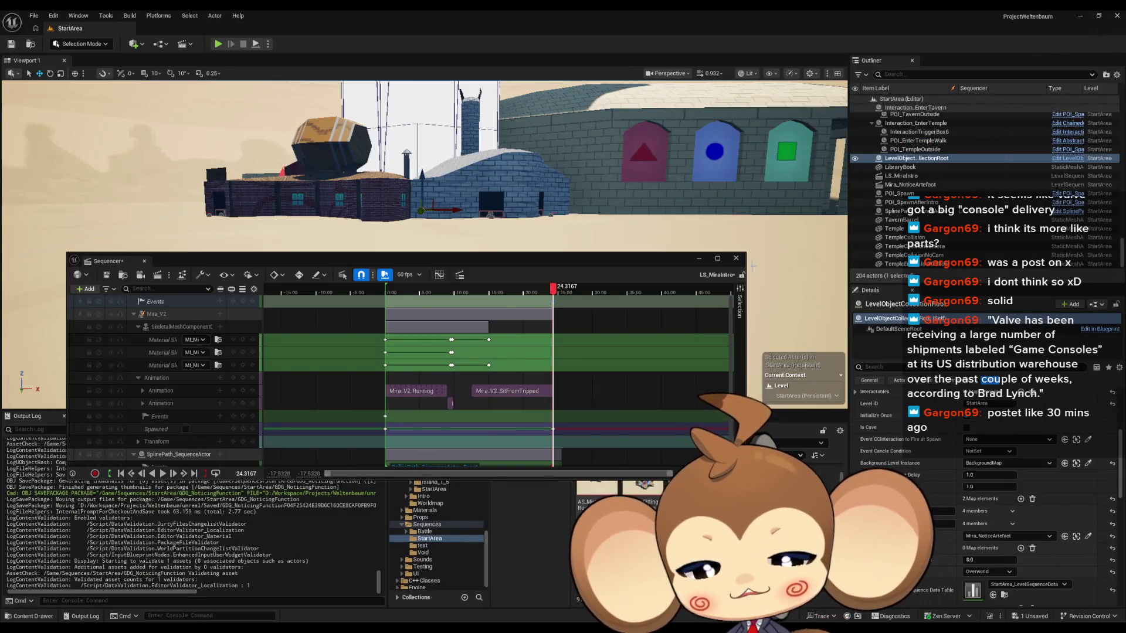
pyautogui.hotkey('ctrl', 's')
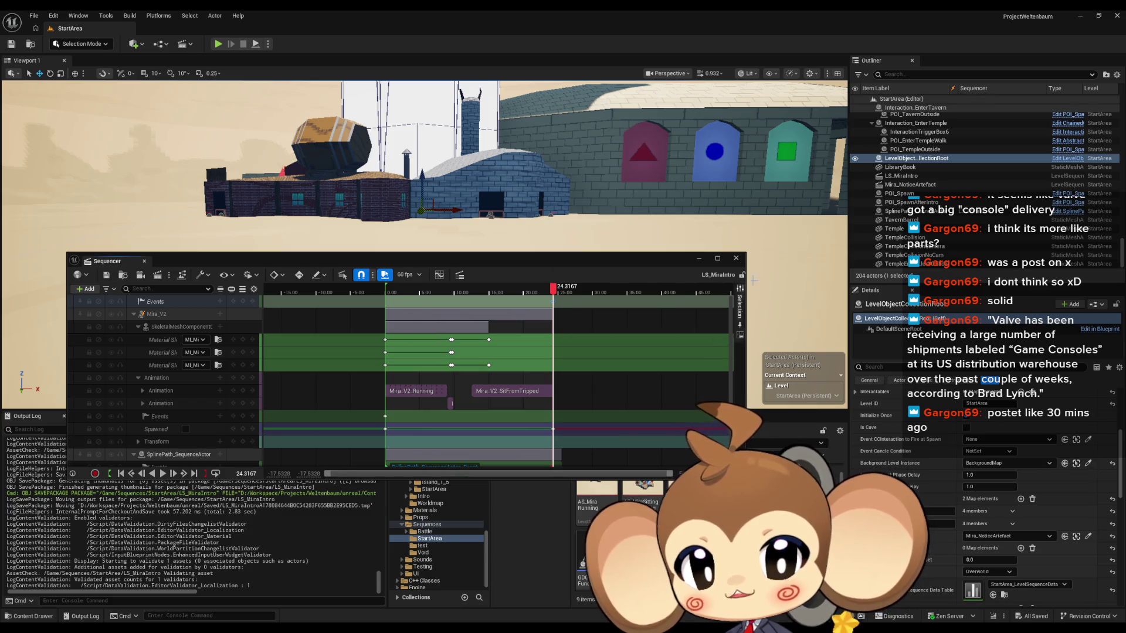
pyautogui.click(736, 259)
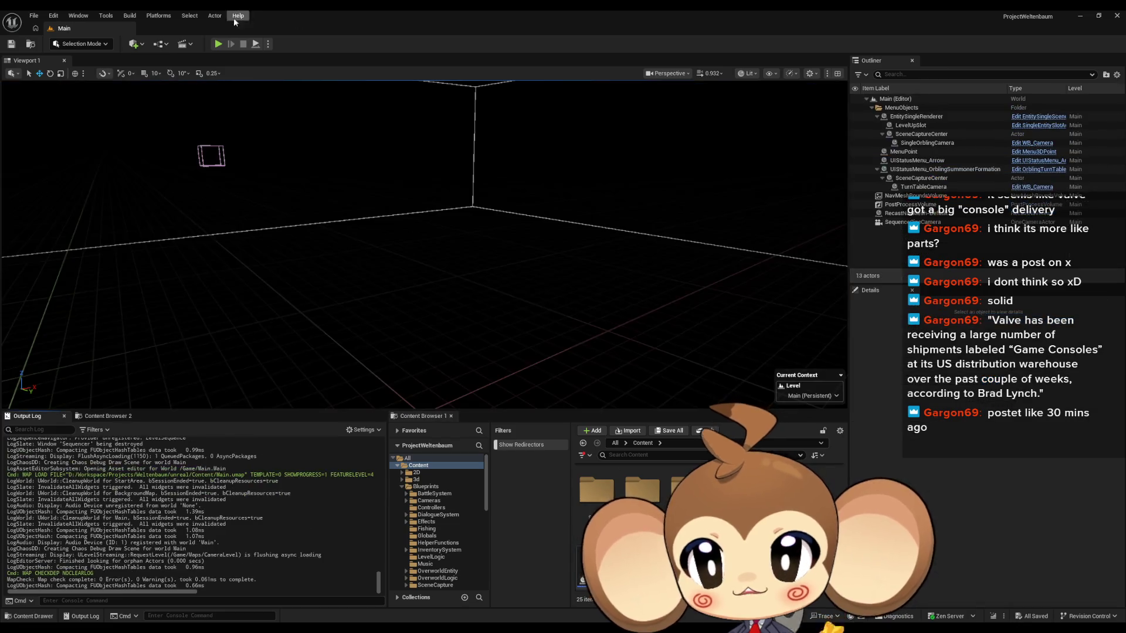
pyautogui.hotkey('alt', 'p')
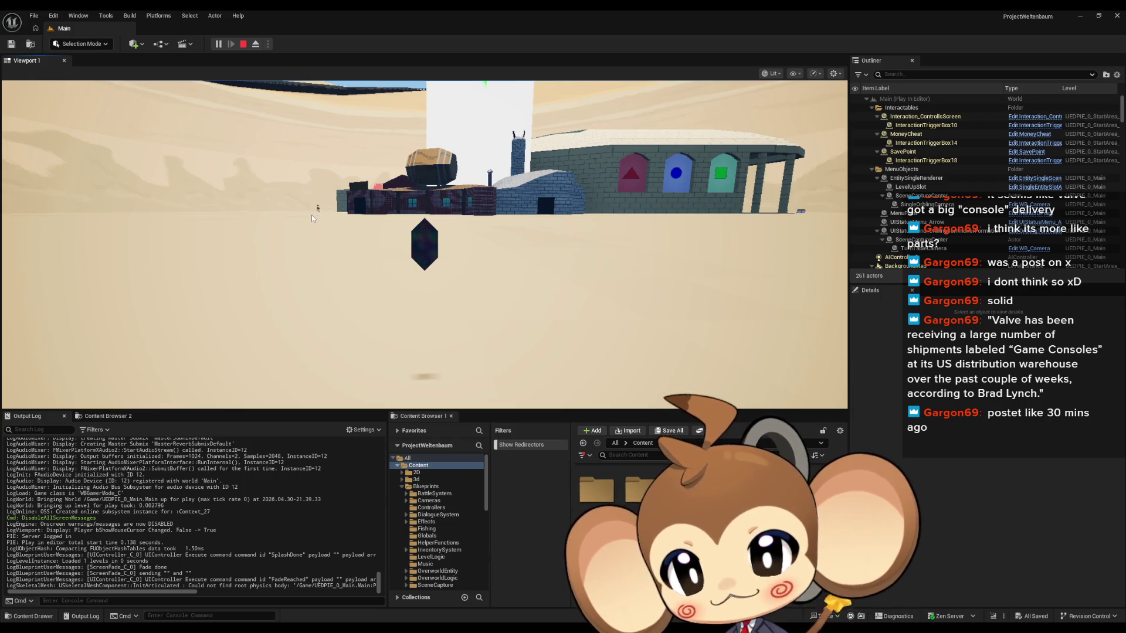
pyautogui.press('F11')
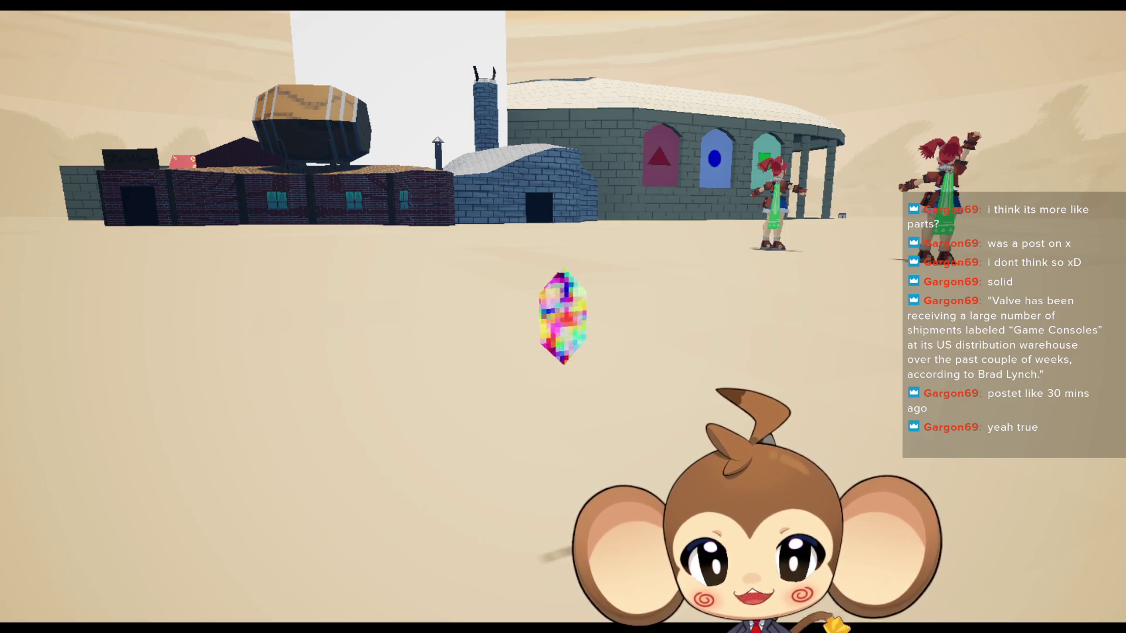
# - Leave full-screen view and stop the play session
pyautogui.press('F11')
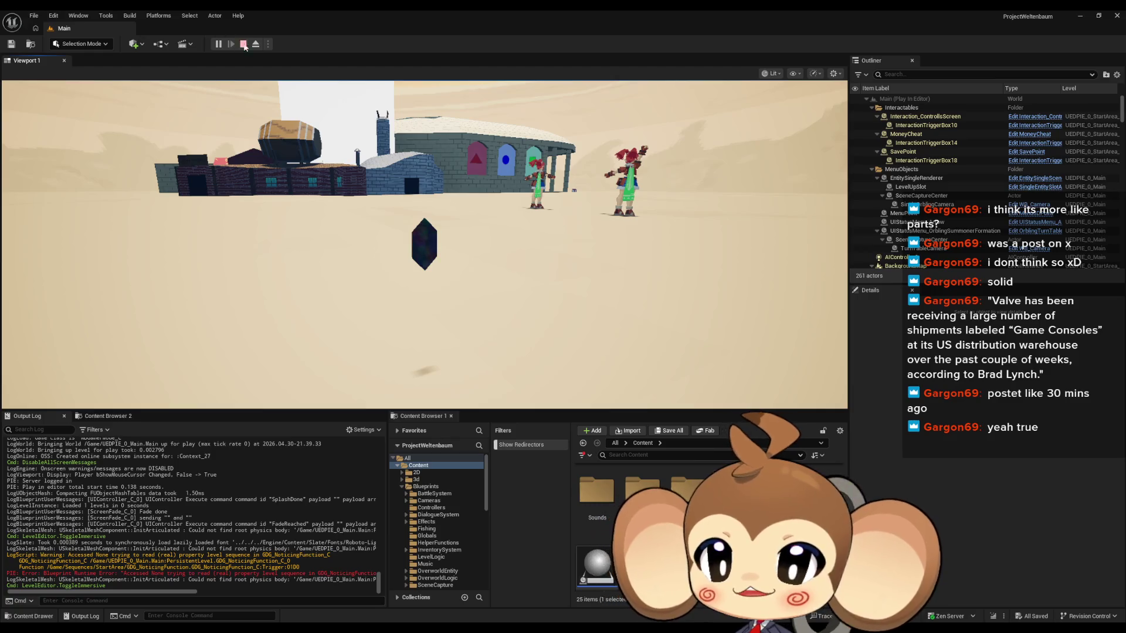
pyautogui.click(247, 50)
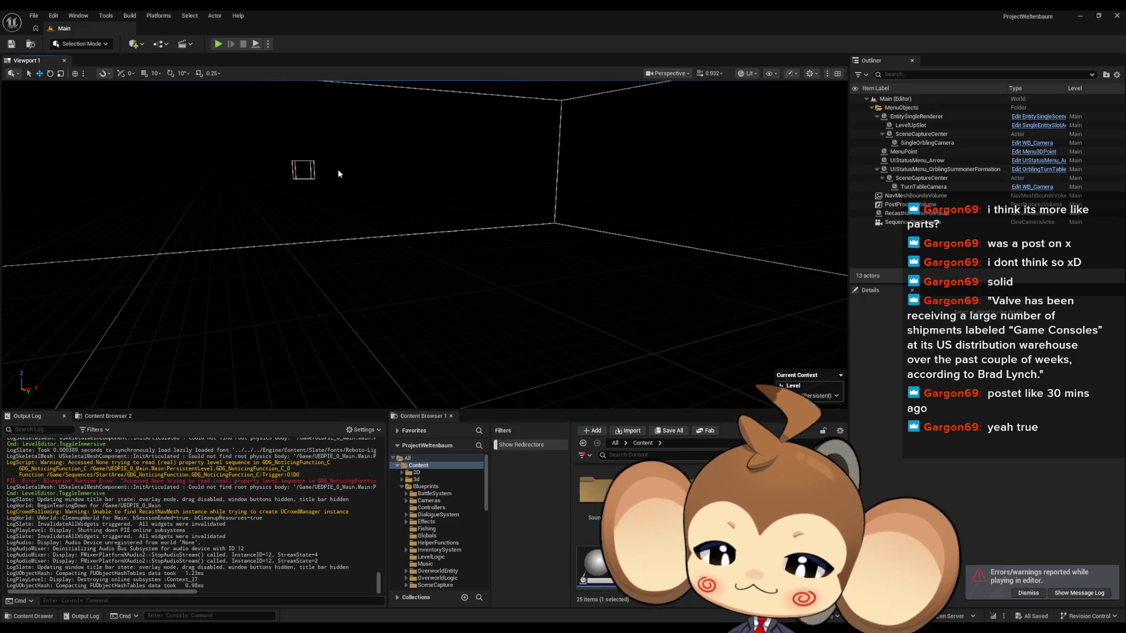